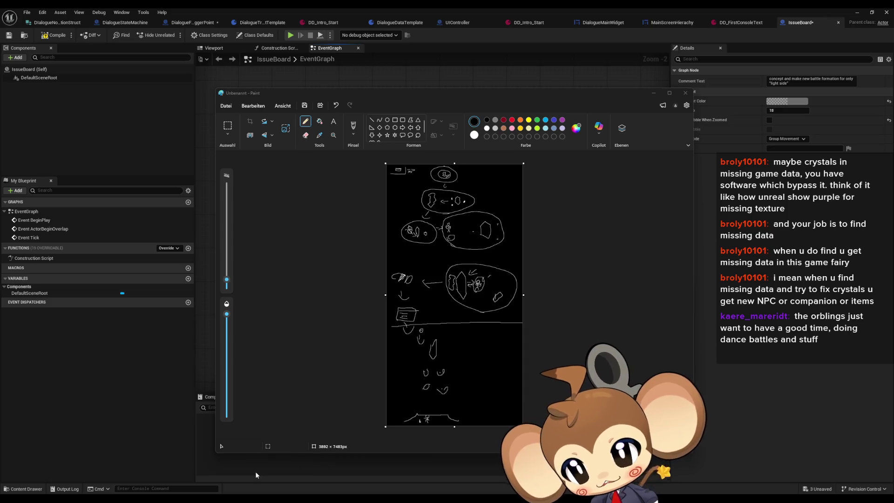
Switch from the Paint sketch to the ProjectWeltenbaum level editor in Unreal Engine
{"action": "mouse_move", "coordinate": [367, 501]}
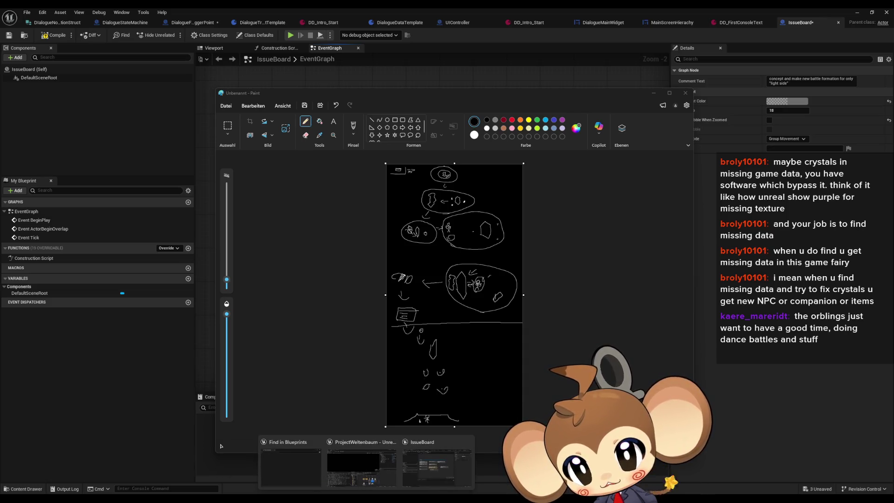
{"action": "left_click", "coordinate": [361, 468]}
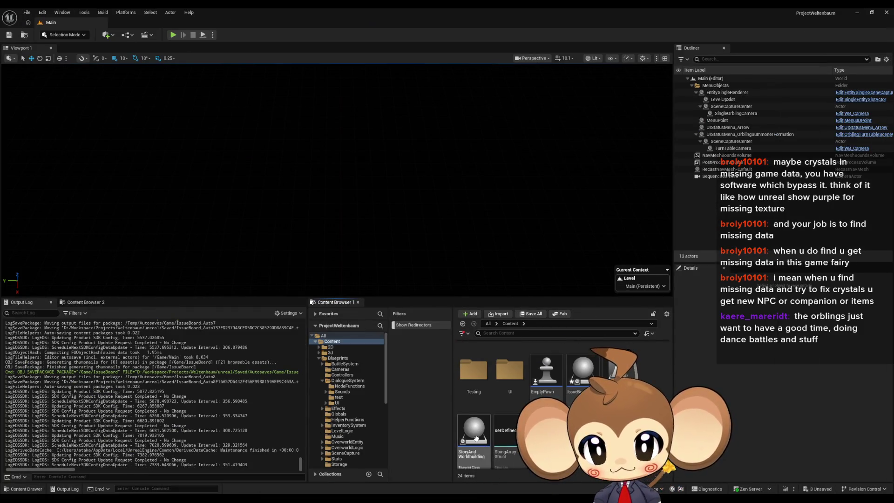
Open the StoryAndWorldbuilding blueprint and add a new graph named 'Weltenbaum'
{"action": "double_click", "coordinate": [498, 449]}
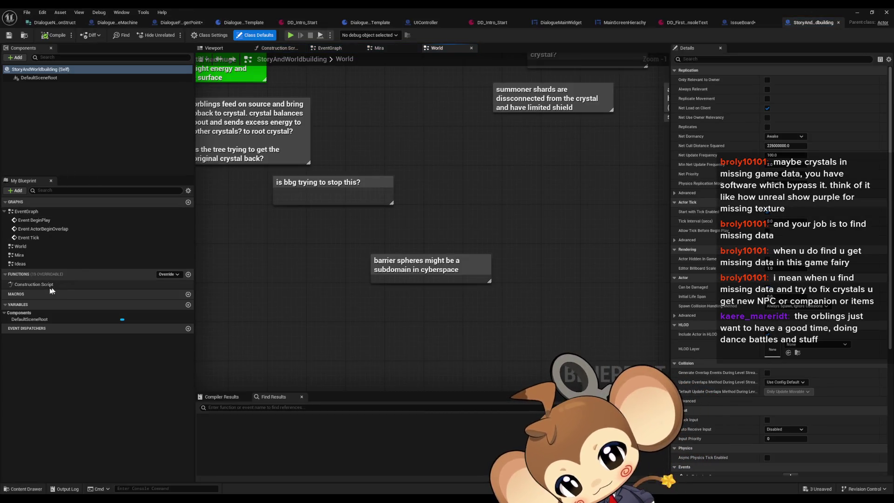
{"action": "left_click", "coordinate": [189, 203]}
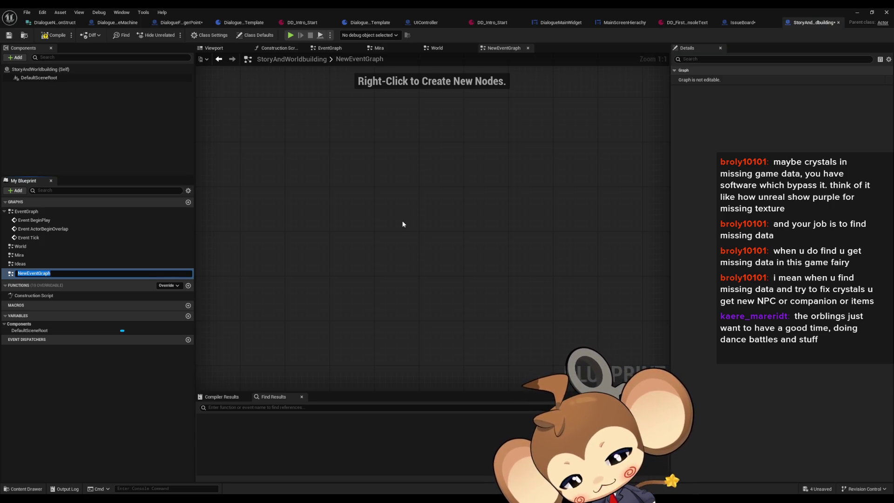
{"action": "type", "text": "Weltenbaum"}
{"action": "key", "text": "Return"}
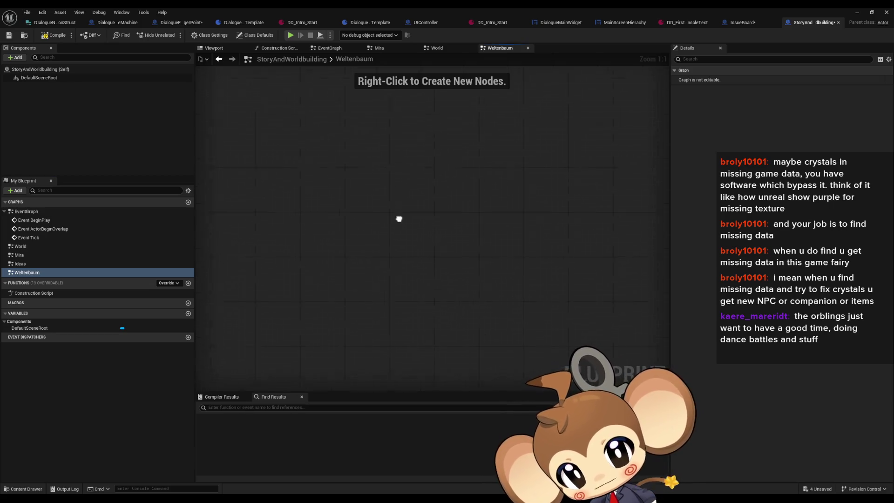
Add comment notes 'Crystal is program of "friend' and 'orblins maybe were all over the world', stacked vertically
{"action": "type", "text": "cCrysta"}
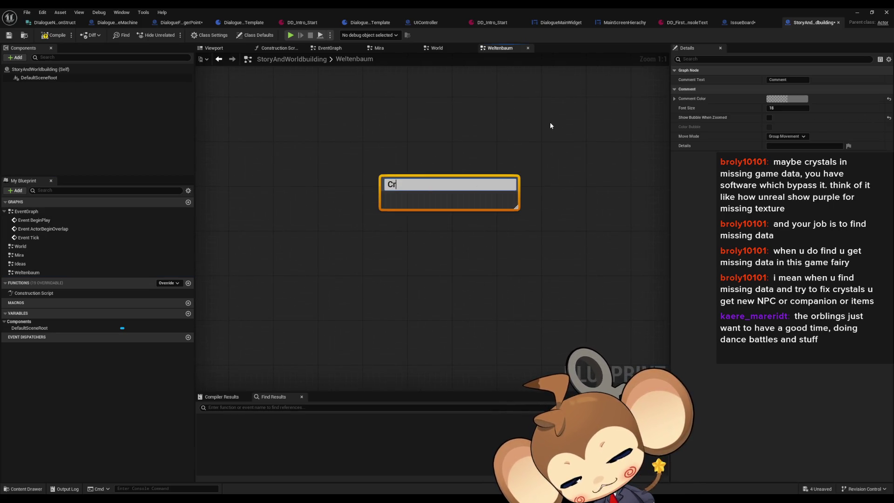
{"action": "type", "text": "l is"}
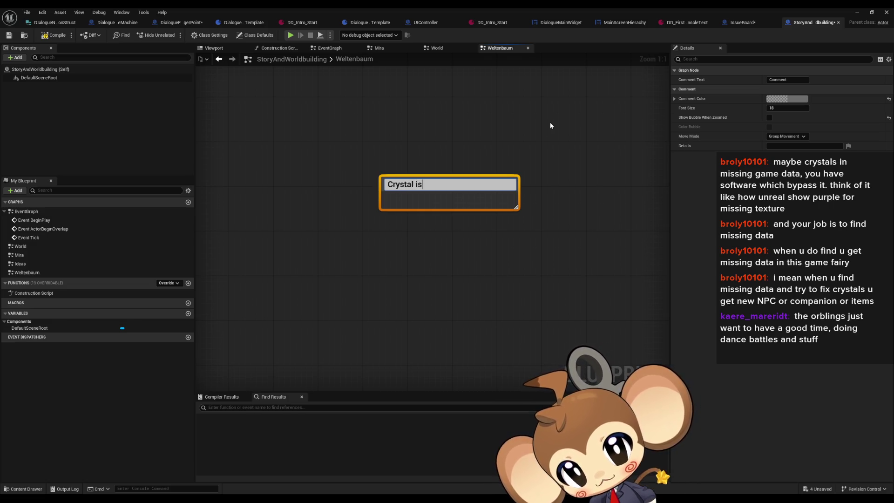
{"action": "type", "text": " pro"}
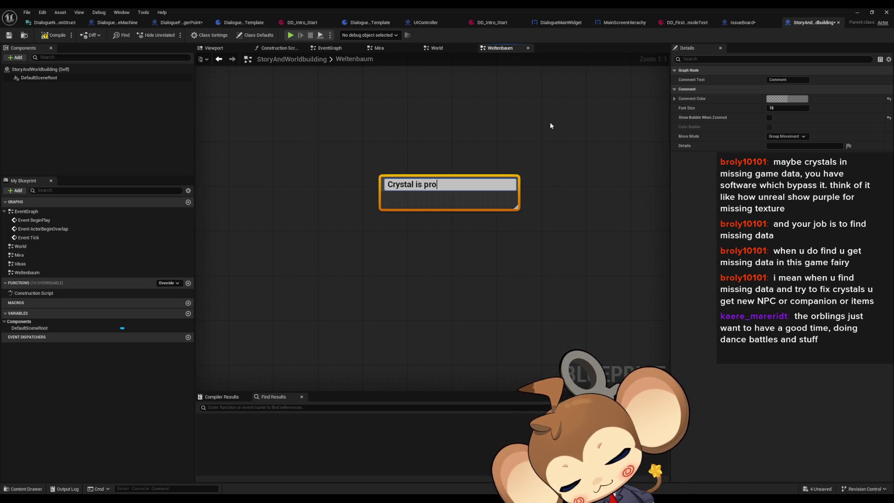
{"action": "type", "text": "gram of \"friend"}
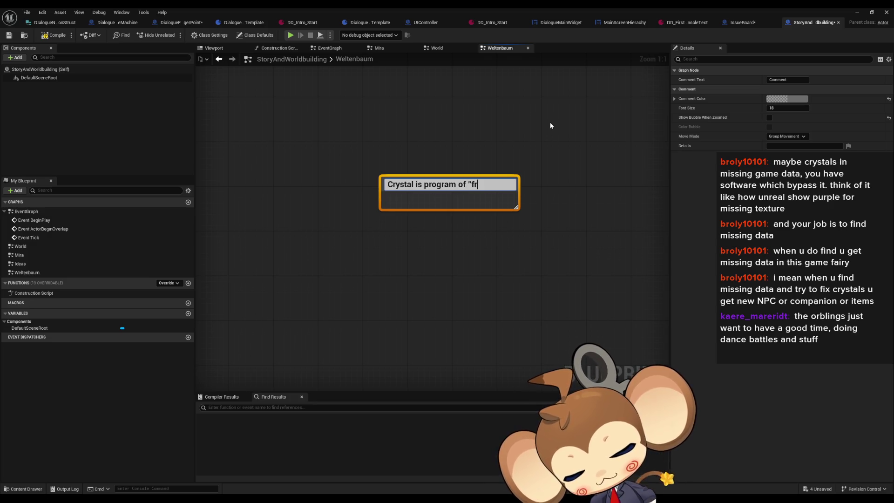
{"action": "key", "text": "Return"}
{"action": "left_click", "coordinate": [559, 240]}
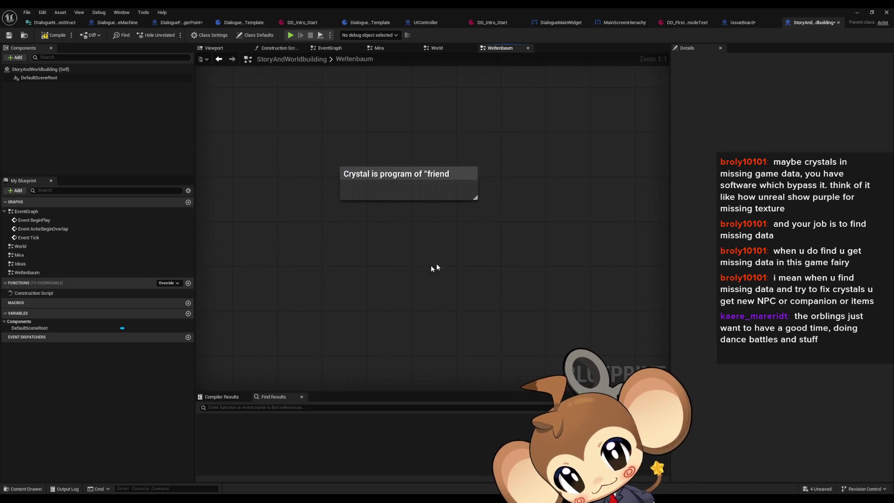
{"action": "key", "text": "c"}
{"action": "key", "text": "BackSpace"}
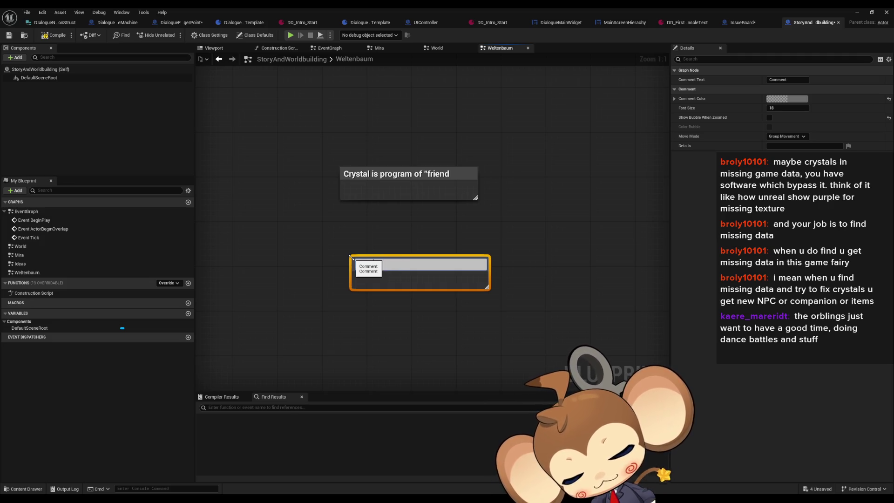
{"action": "type", "text": "orblins "}
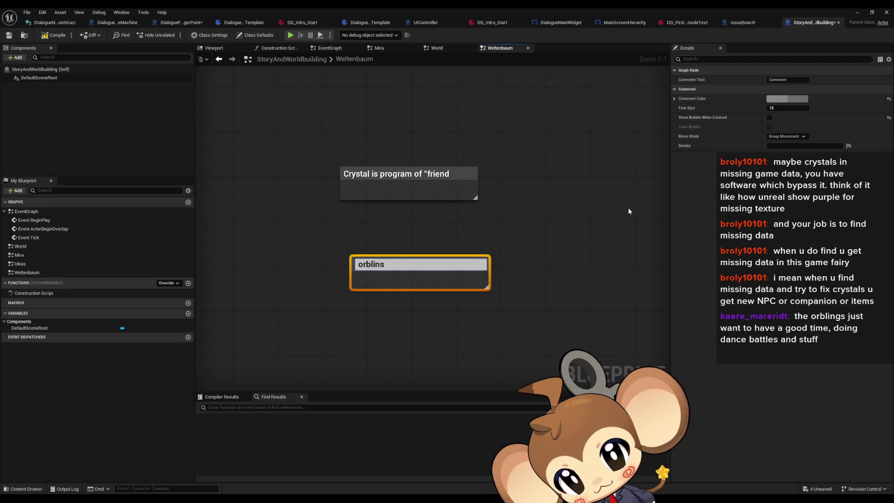
{"action": "type", "text": "ma"}
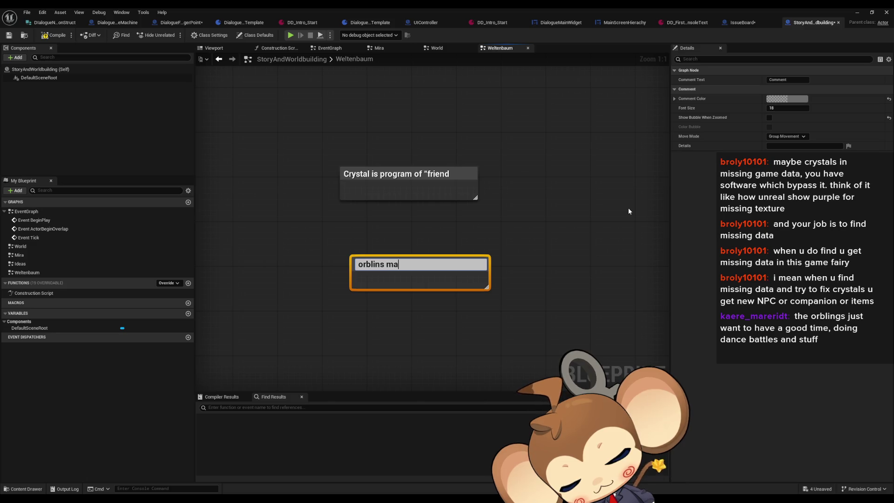
{"action": "type", "text": "ybe"}
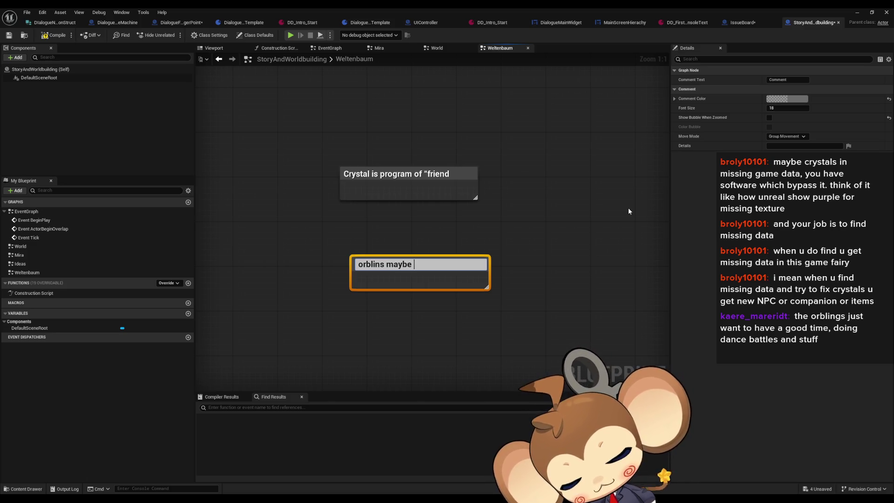
{"action": "type", "text": " were"}
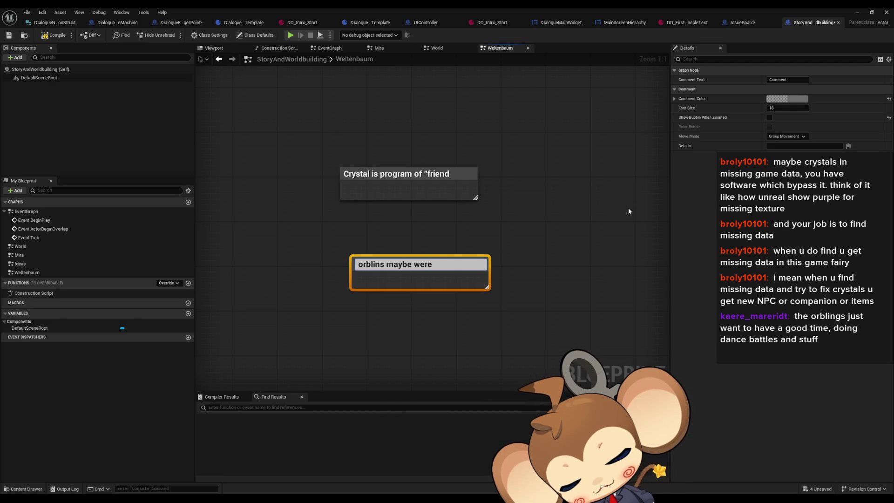
{"action": "type", "text": " all over the"}
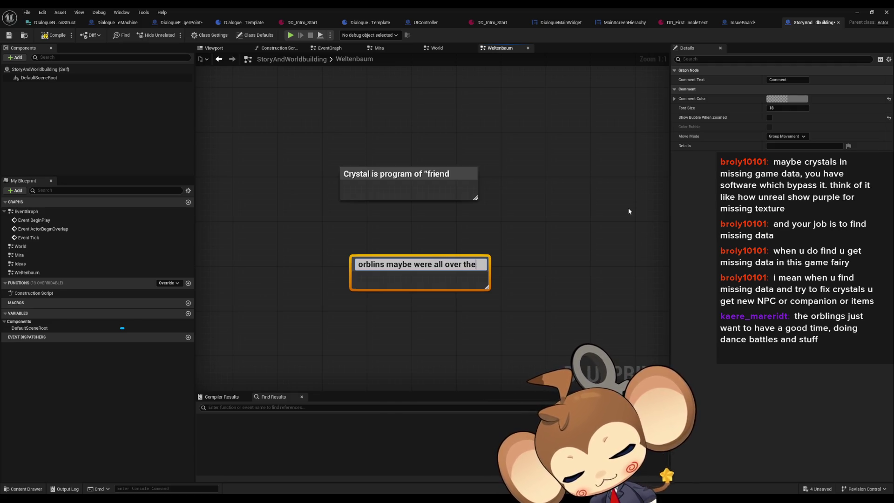
{"action": "type", "text": " worl"}
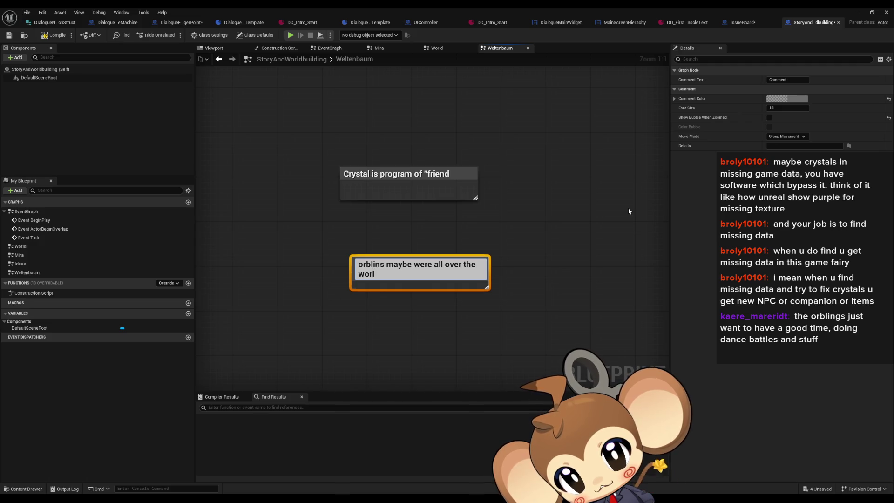
{"action": "type", "text": "d"}
{"action": "key", "text": "Return"}
{"action": "mouse_move", "coordinate": [428, 270]}
{"action": "left_mouse_down"}
{"action": "mouse_move", "coordinate": [413, 251]}
{"action": "mouse_move", "coordinate": [417, 226]}
{"action": "left_mouse_up"}
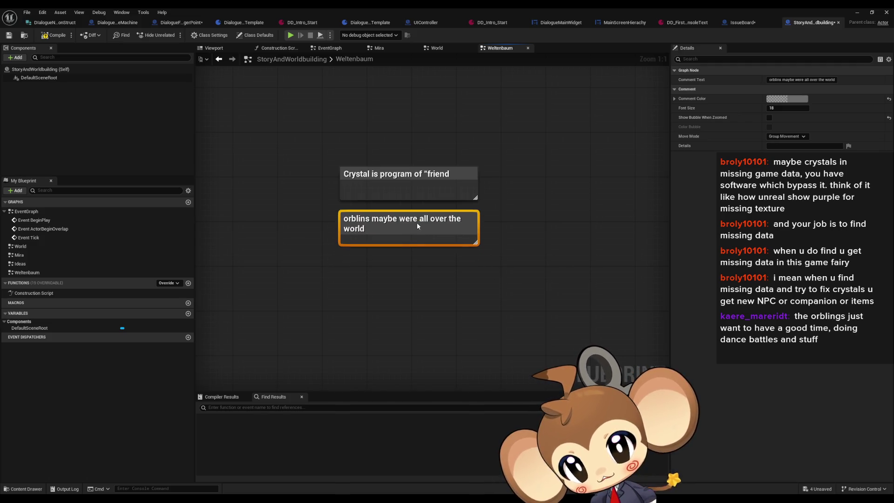
{"action": "left_click", "coordinate": [517, 213]}
Add a comment to the right reading: sidekick is "very big player" of orblings
{"action": "type", "text": "cside"}
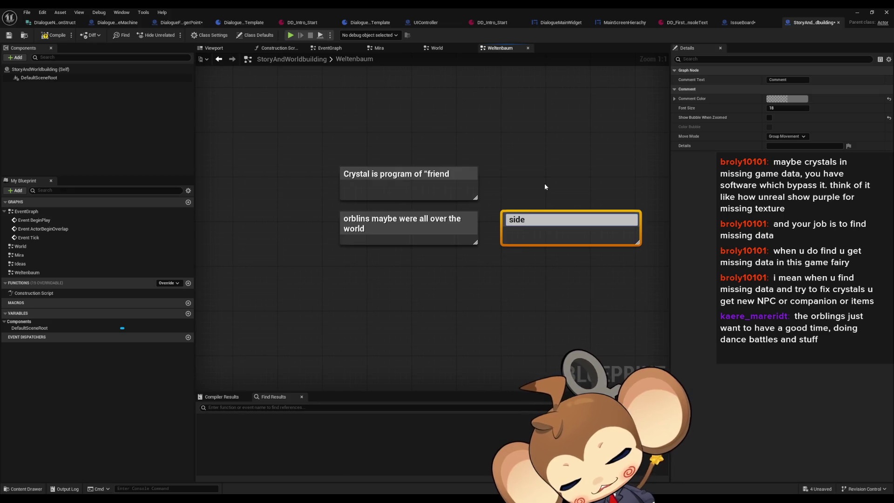
{"action": "type", "text": "kick i"}
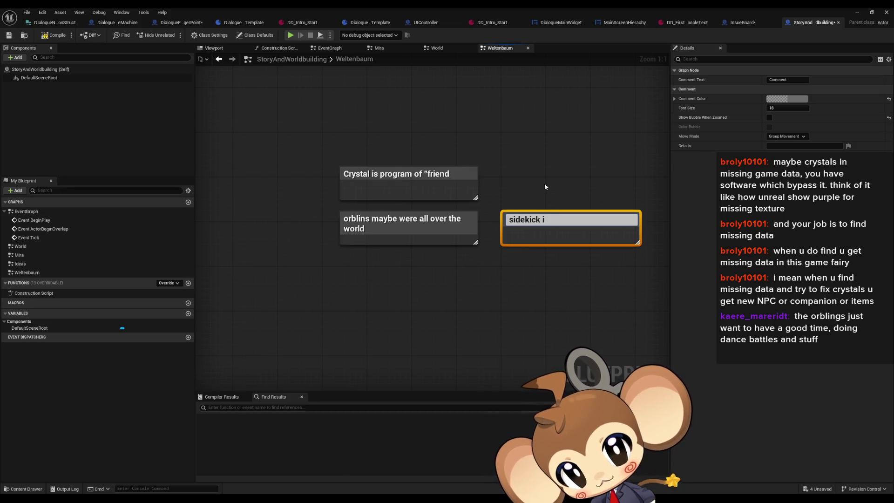
{"action": "type", "text": "s \""}
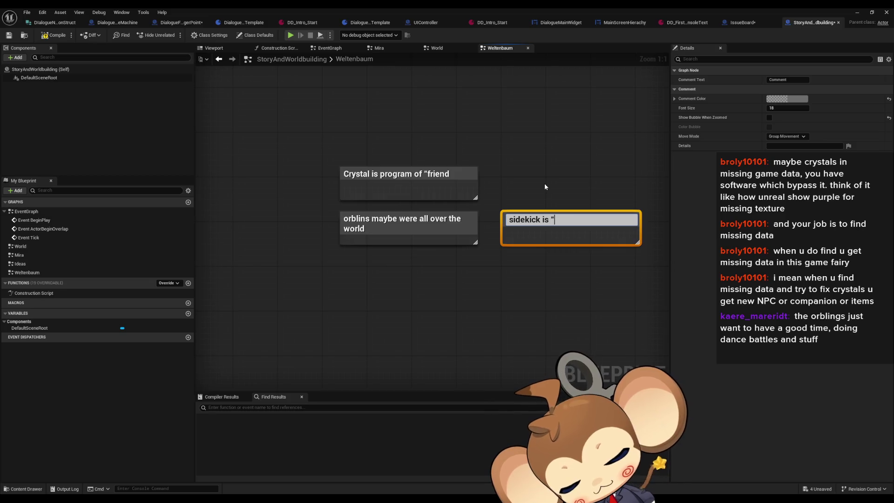
{"action": "type", "text": "very big play"}
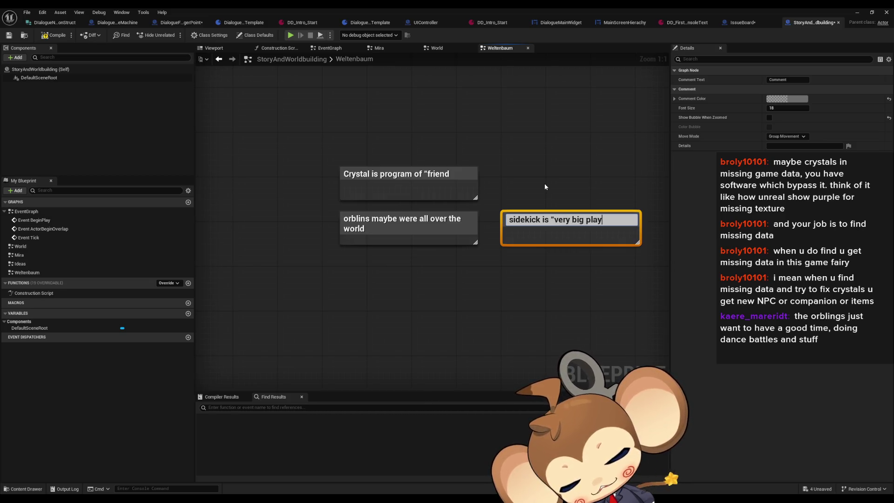
{"action": "type", "text": "er\" of orb"}
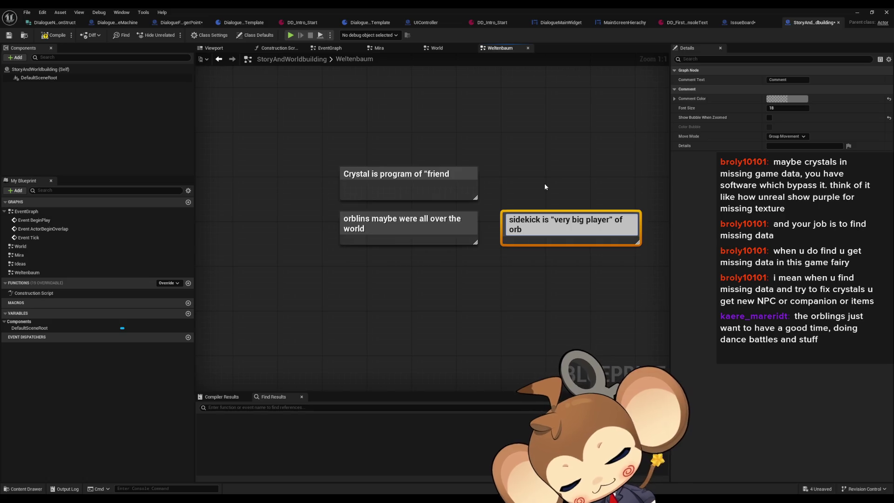
{"action": "type", "text": "lings"}
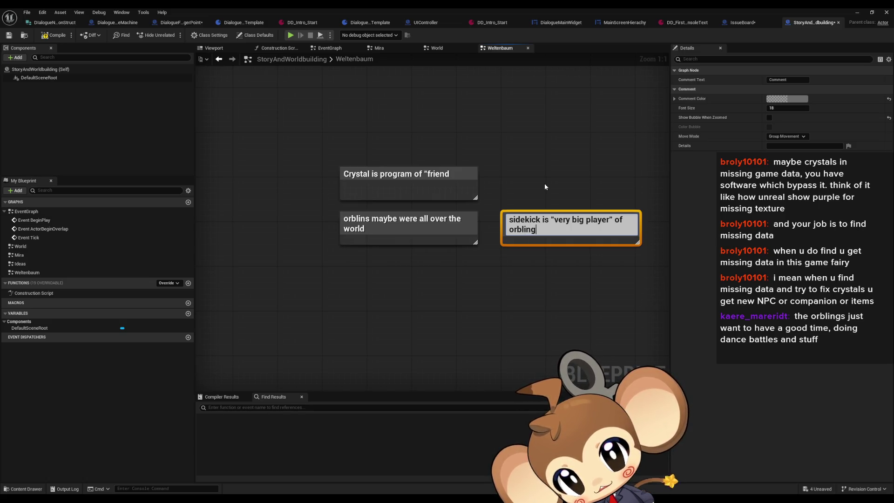
{"action": "key", "text": "Return"}
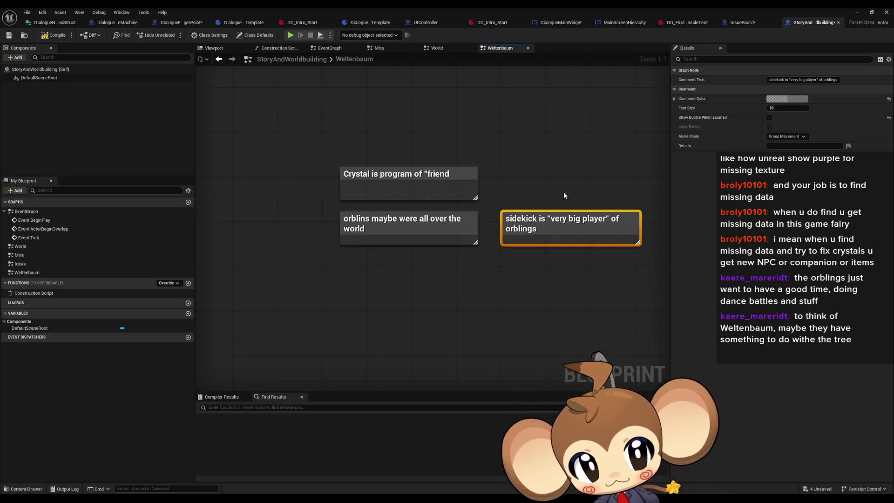
Pan the graph and select the crystal, orblins and sidekick notes in turn, then clear the selection
{"action": "left_click", "coordinate": [448, 285]}
{"action": "left_click_drag", "start_coordinate": [455, 309], "coordinate": [450, 278]}
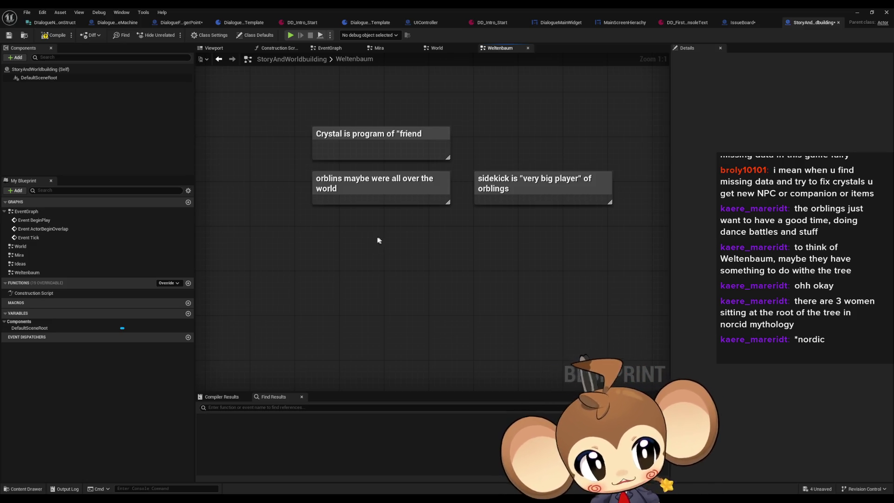
{"action": "mouse_move", "coordinate": [378, 240]}
{"action": "left_mouse_down"}
{"action": "mouse_move", "coordinate": [417, 228]}
{"action": "mouse_move", "coordinate": [379, 230]}
{"action": "left_mouse_up"}
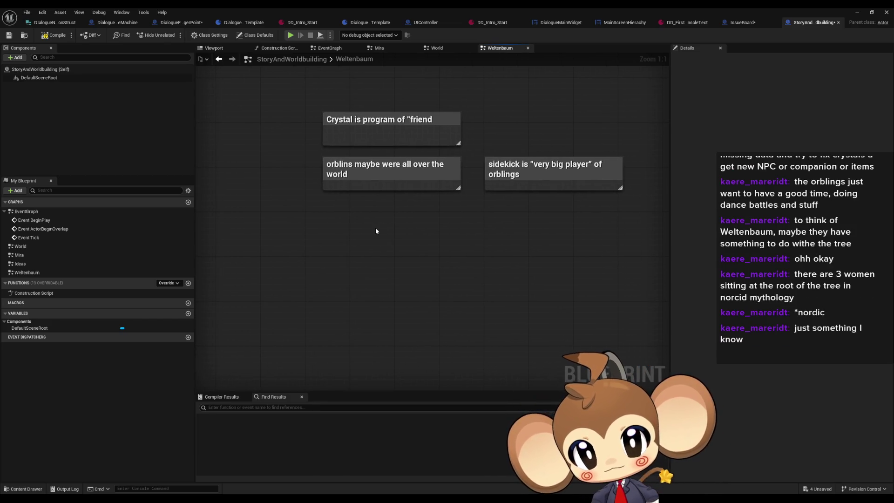
{"action": "mouse_move", "coordinate": [286, 88]}
{"action": "left_mouse_down"}
{"action": "mouse_move", "coordinate": [349, 114]}
{"action": "mouse_move", "coordinate": [483, 133]}
{"action": "mouse_move", "coordinate": [488, 143]}
{"action": "left_mouse_up"}
{"action": "left_click_drag", "start_coordinate": [282, 153], "coordinate": [390, 203]}
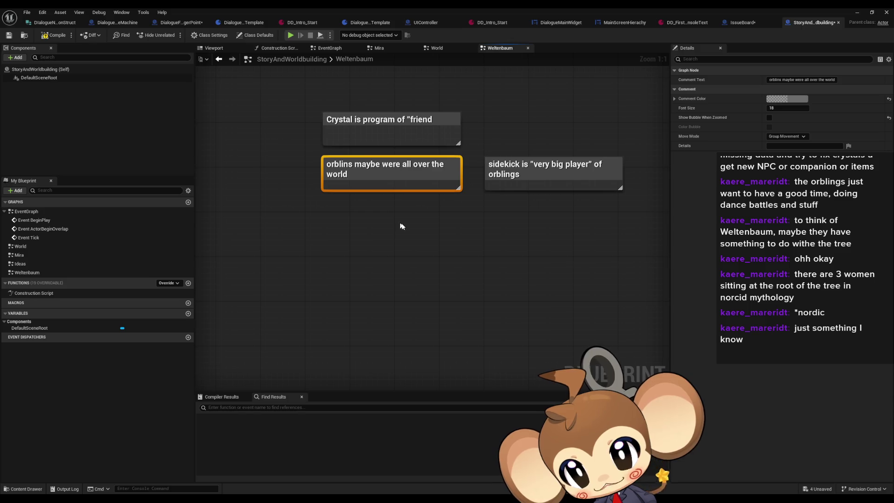
{"action": "left_click", "coordinate": [418, 218]}
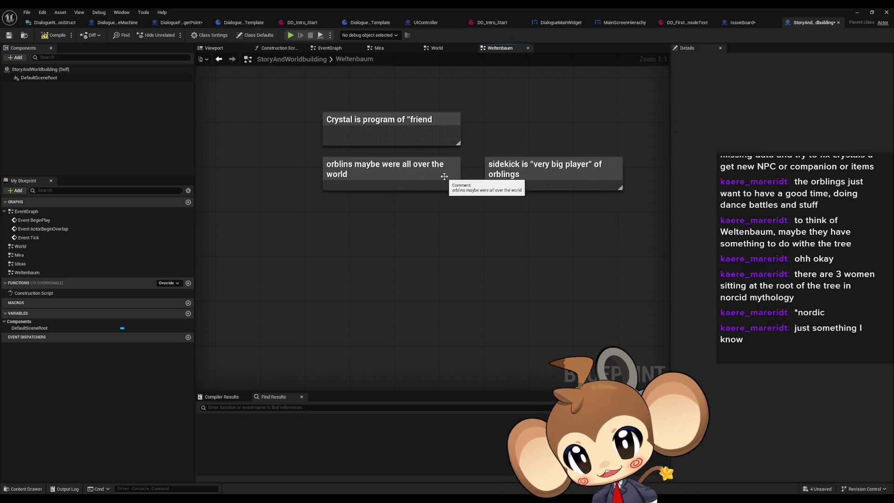
{"action": "left_click_drag", "start_coordinate": [531, 139], "coordinate": [569, 239]}
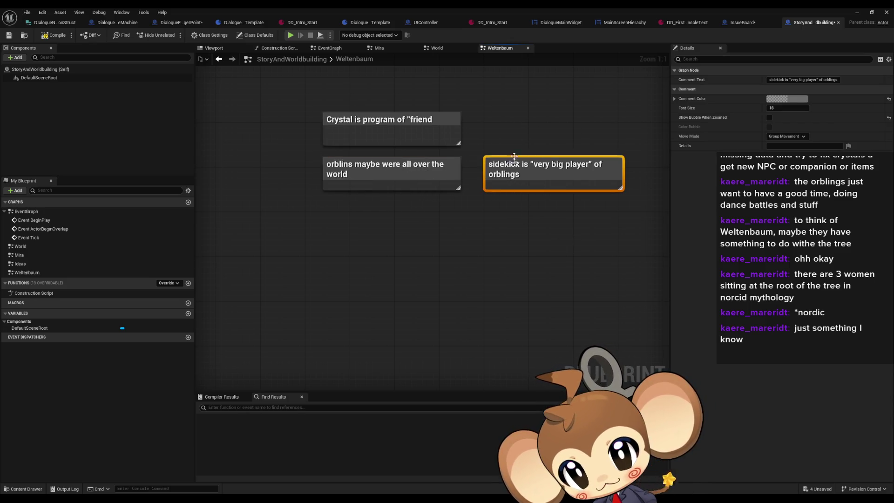
{"action": "left_click", "coordinate": [412, 227]}
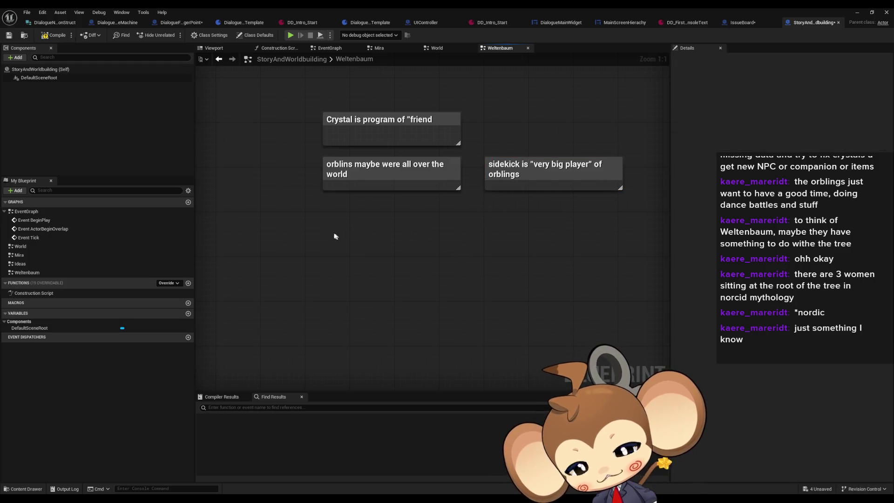
Add a note: after the intro fight, the sidekick gets hurt and forgets everything
{"action": "type", "text": "c"}
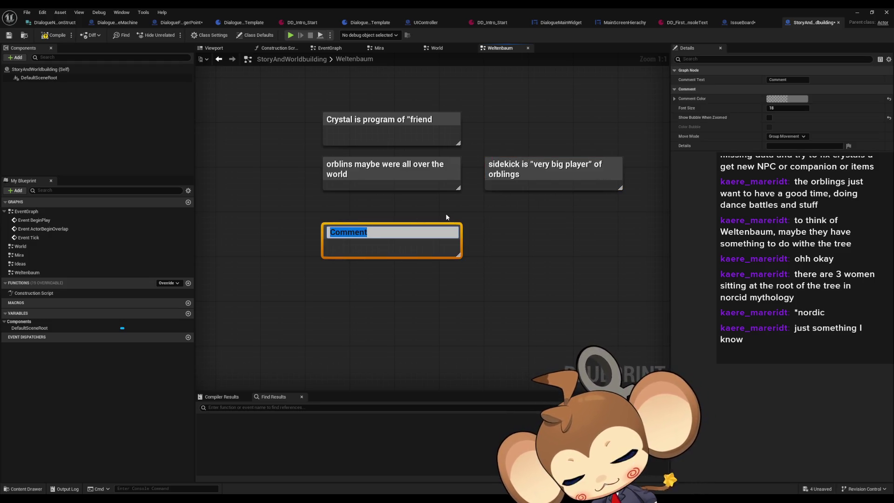
{"action": "type", "text": "after intro"}
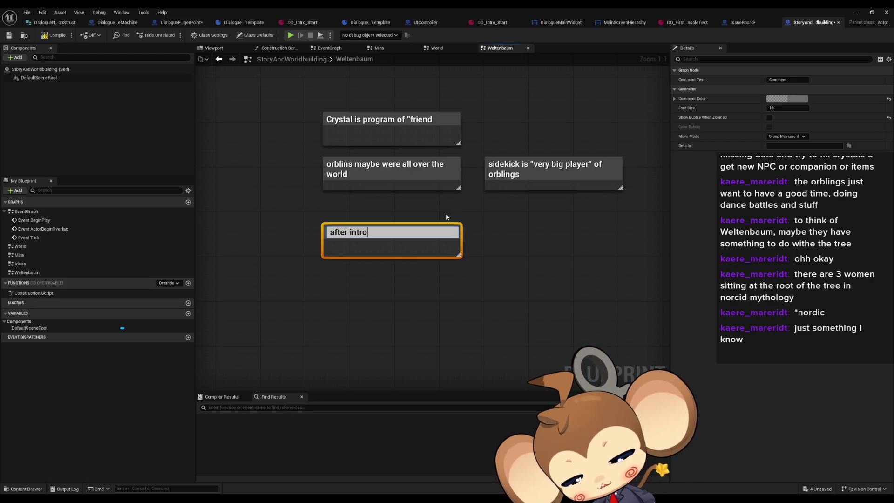
{"action": "type", "text": " fight,"}
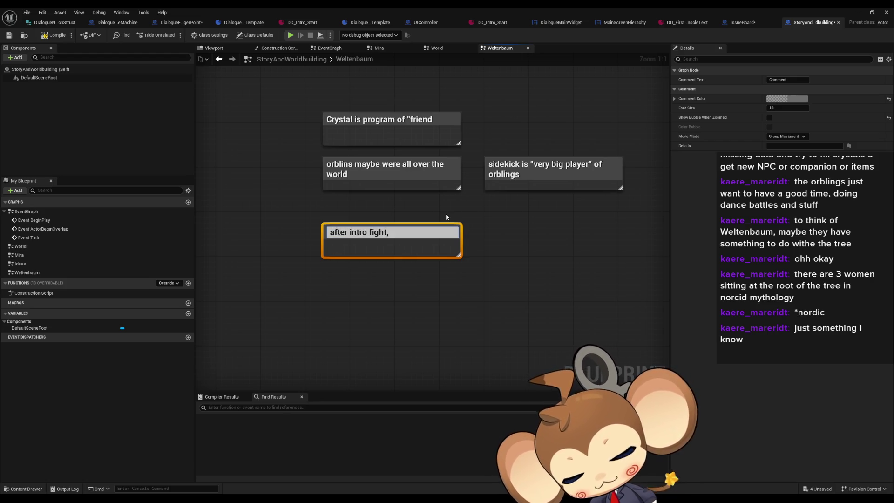
{"action": "type", "text": " sidekick gets"}
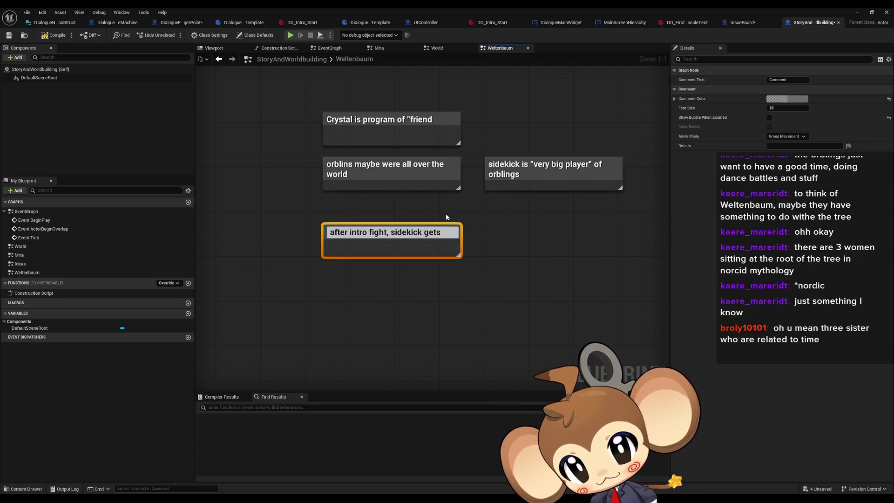
{"action": "type", "text": " hurt"}
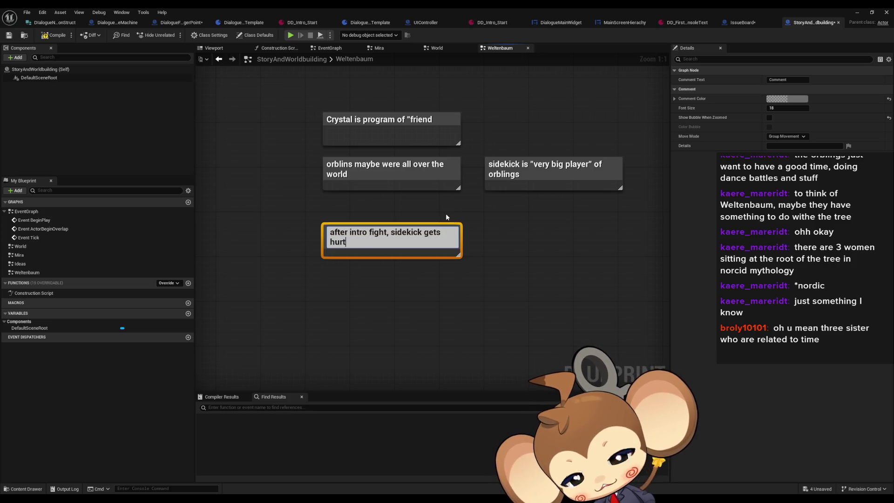
{"action": "type", "text": " and forgets"}
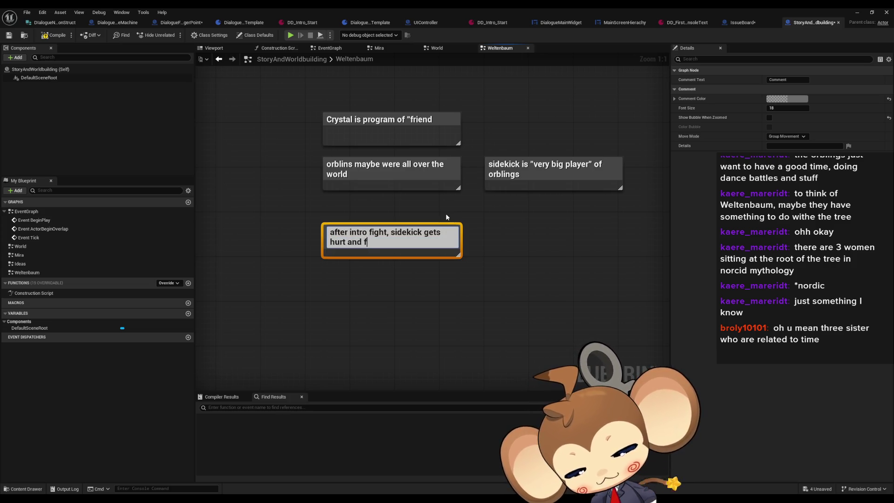
{"action": "type", "text": " everything"}
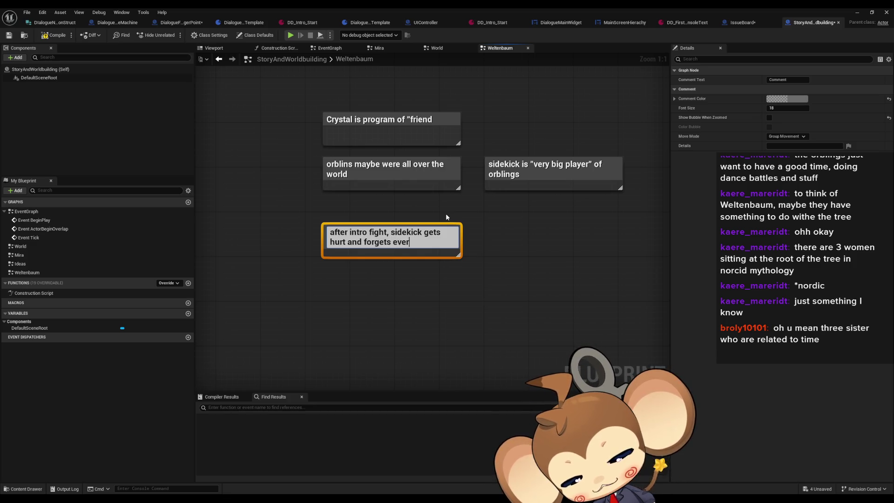
{"action": "key", "text": "Return"}
{"action": "left_click", "coordinate": [441, 216]}
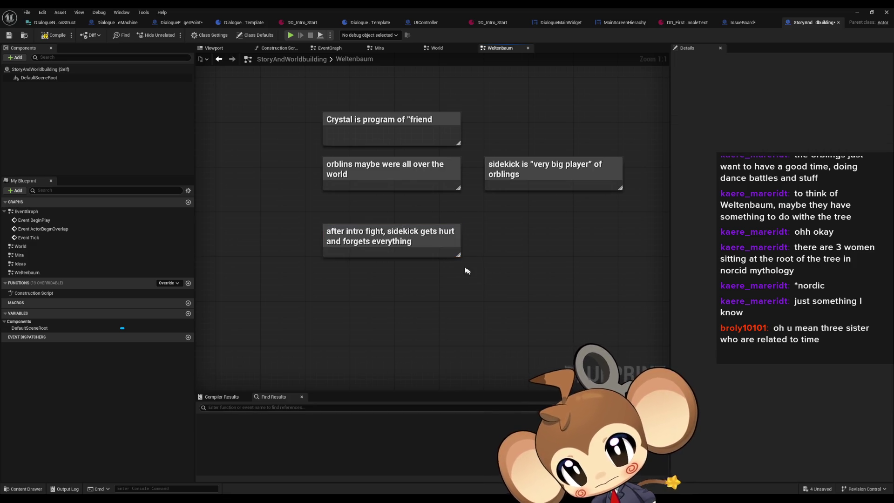
{"action": "left_click", "coordinate": [452, 230]}
Add a note asking whether the sidekick in that sequence is just an orbling
{"action": "left_click", "coordinate": [481, 223]}
{"action": "type", "text": "c"}
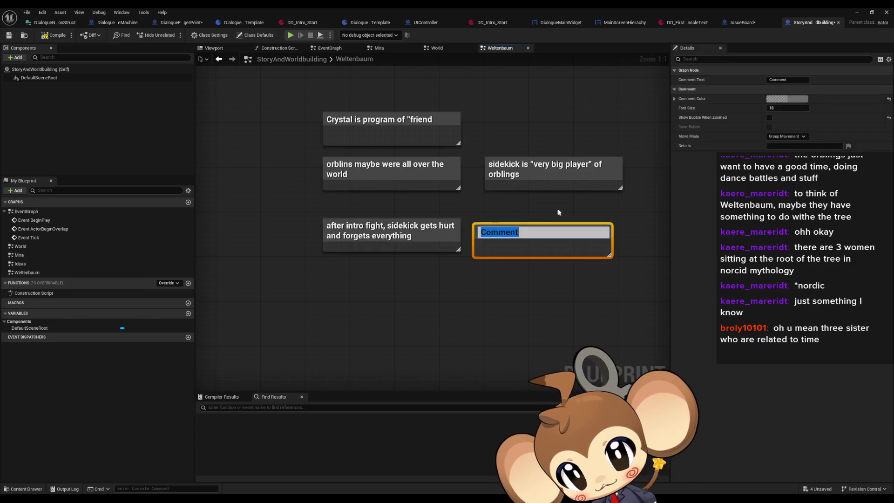
{"action": "type", "text": "sidekick in that "}
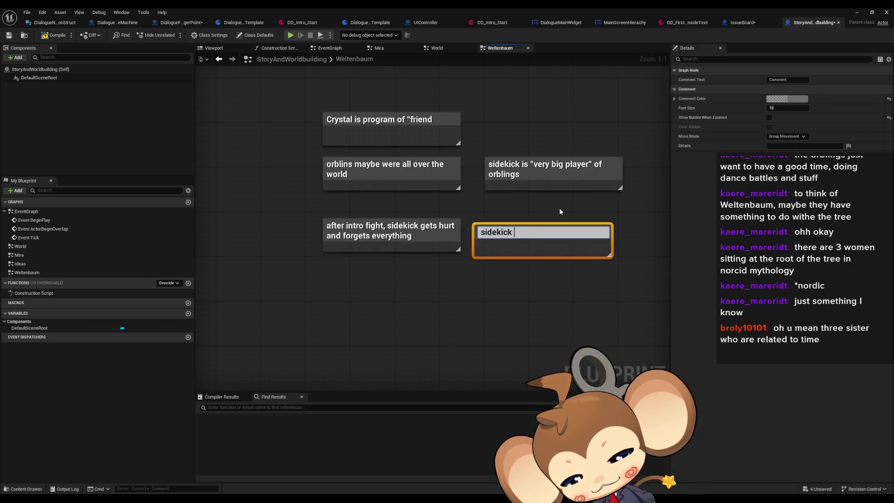
{"action": "type", "text": "sequence is"}
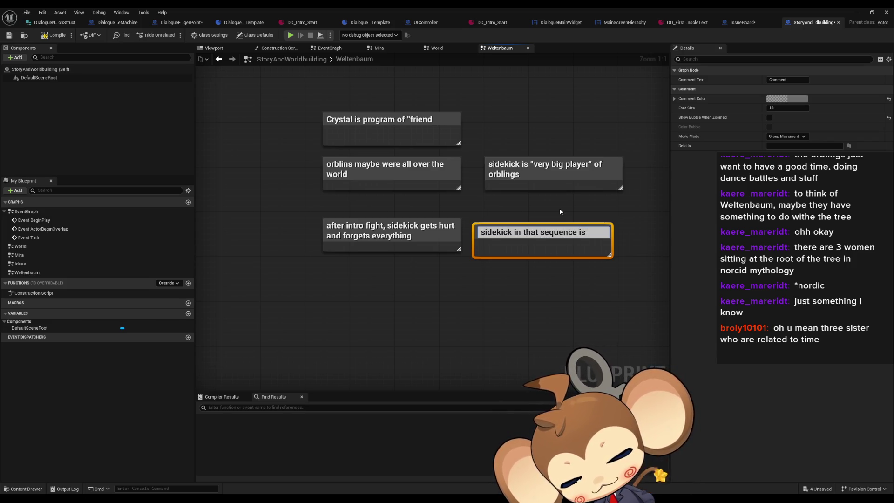
{"action": "type", "text": "just an orblings?"}
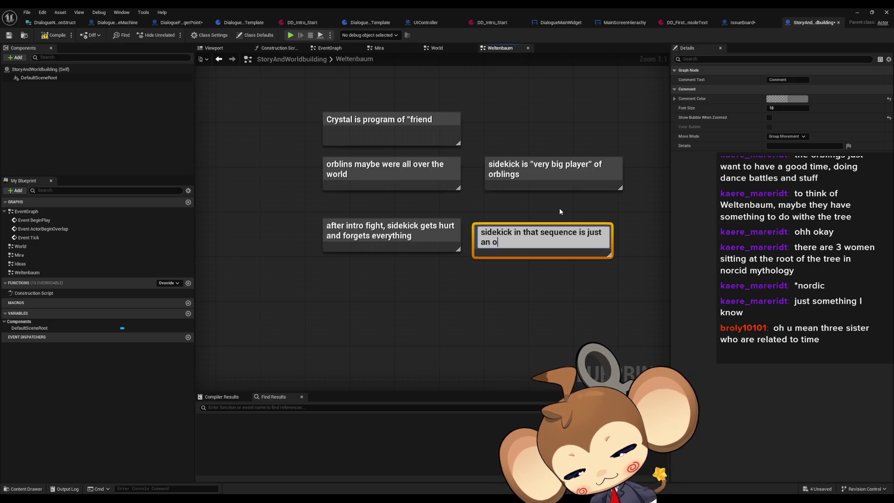
{"action": "key", "text": "Return"}
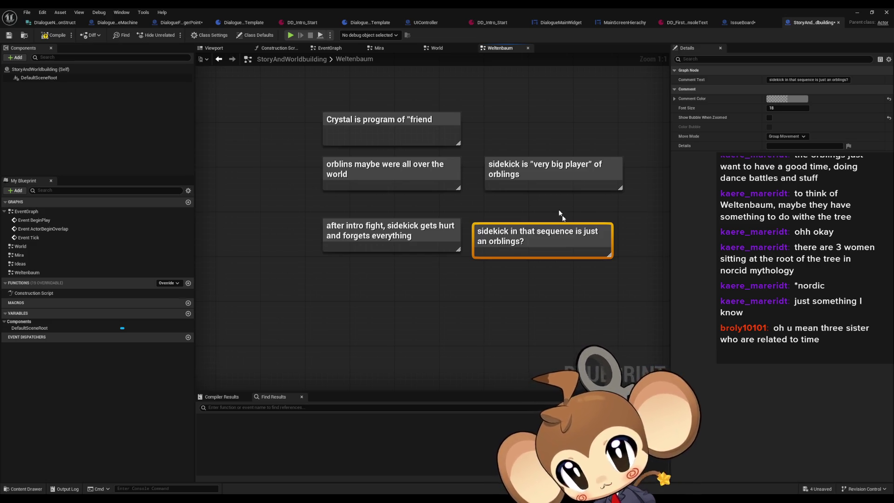
{"action": "left_click", "coordinate": [505, 275]}
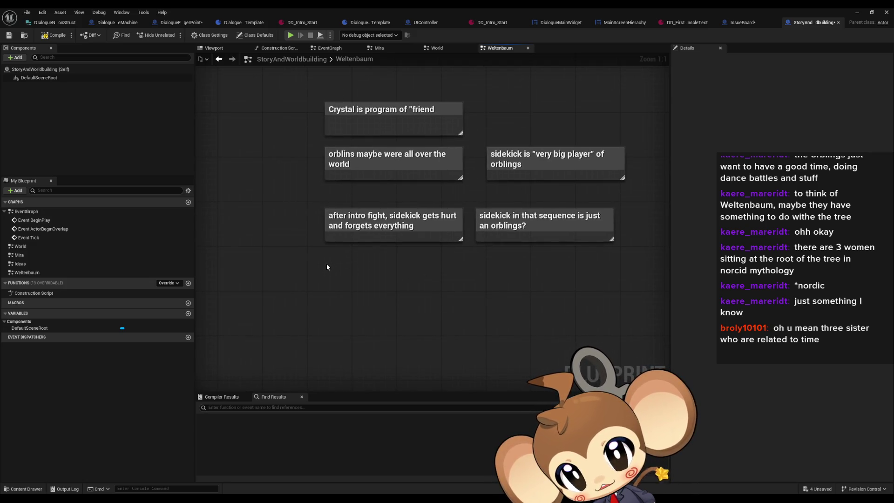
Add a note: crystal also gets damaged, a part splits away creating big evil (glitch, virus, bug something)
{"action": "key", "text": "c"}
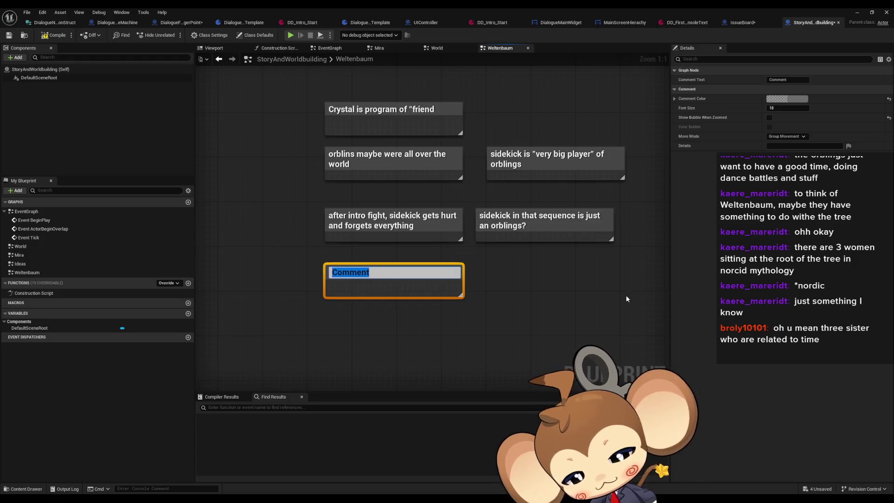
{"action": "type", "text": "crysta"}
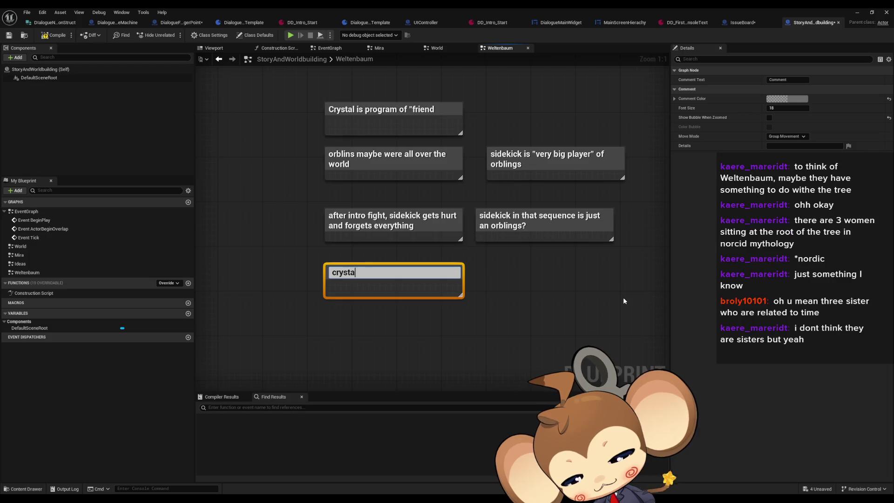
{"action": "type", "text": "l also get"}
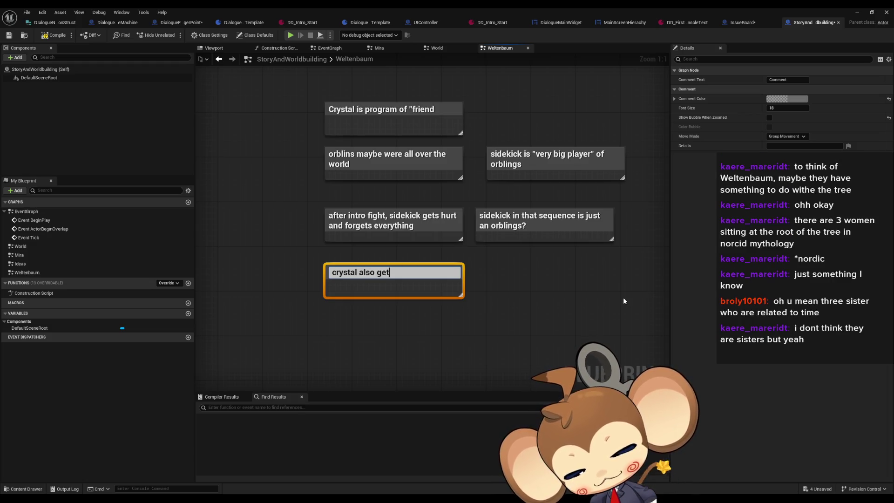
{"action": "type", "text": "s damaged."}
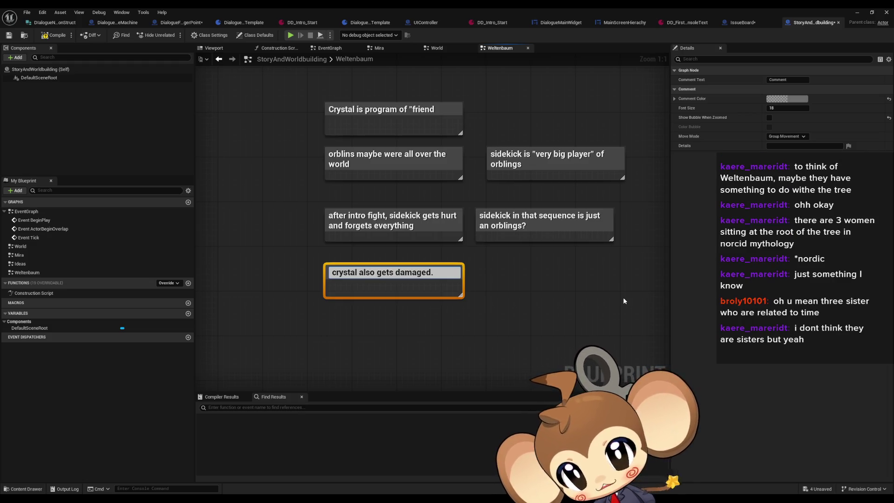
{"action": "type", "text": " maybe so"}
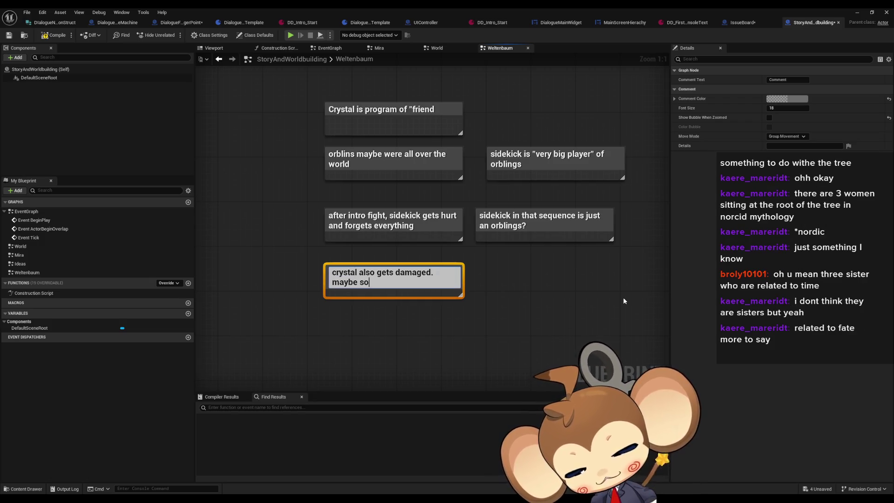
{"action": "type", "text": "me part of"}
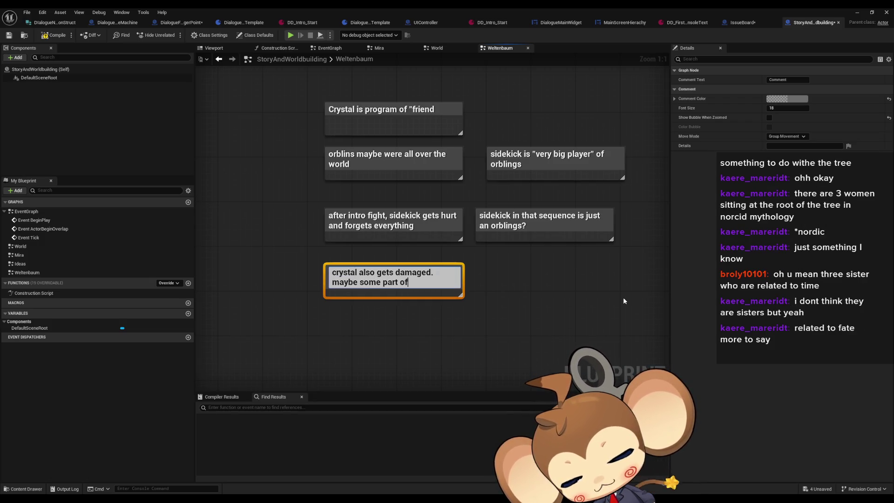
{"action": "type", "text": " it s"}
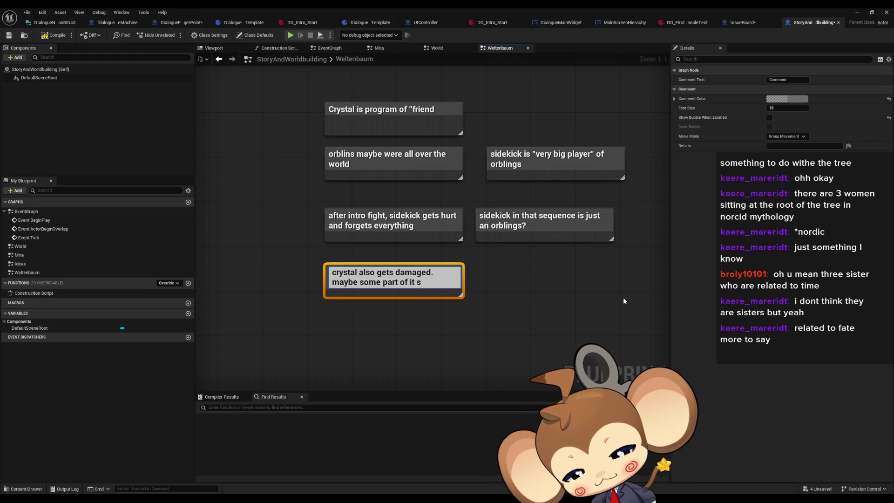
{"action": "type", "text": "plits "}
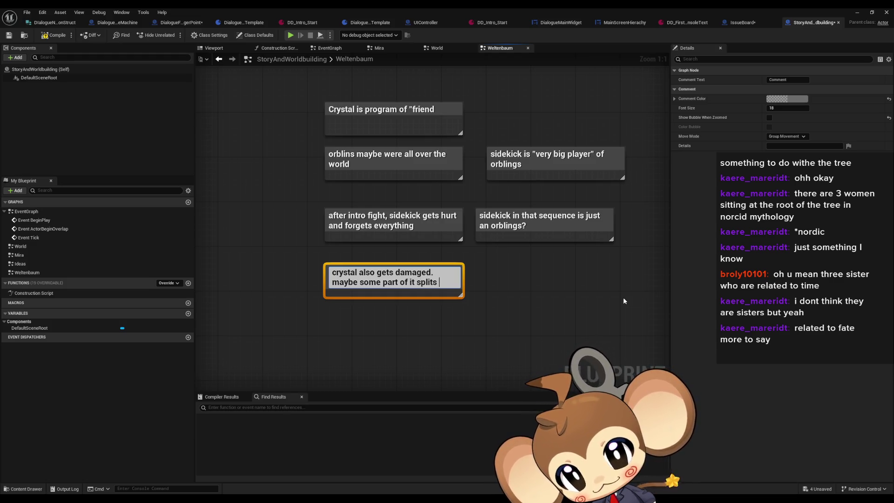
{"action": "type", "text": "aw"}
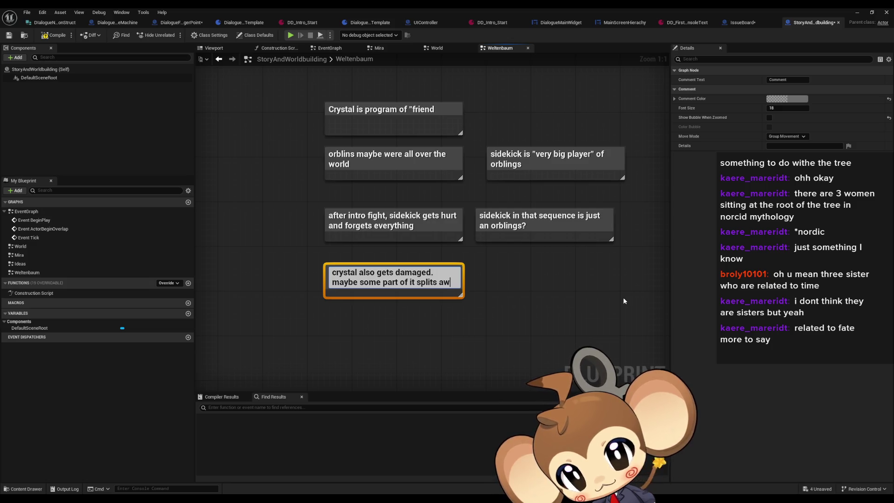
{"action": "type", "text": "ay o "}
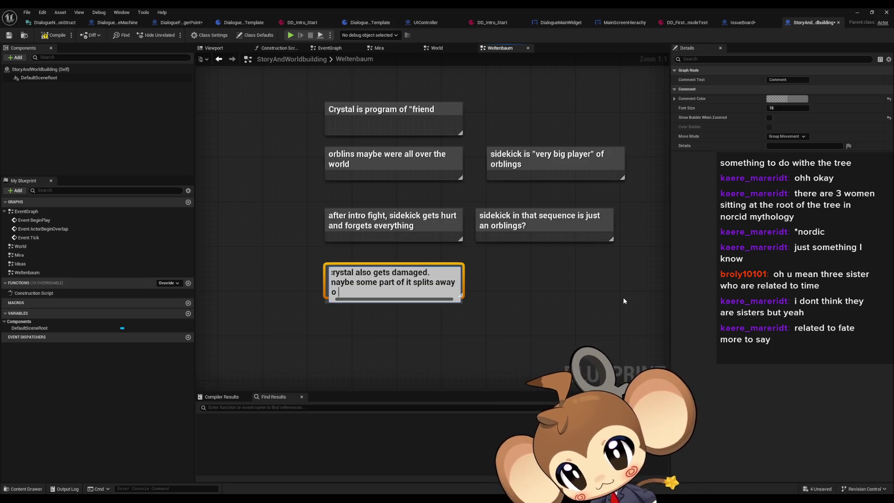
{"action": "type", "text": "cre"}
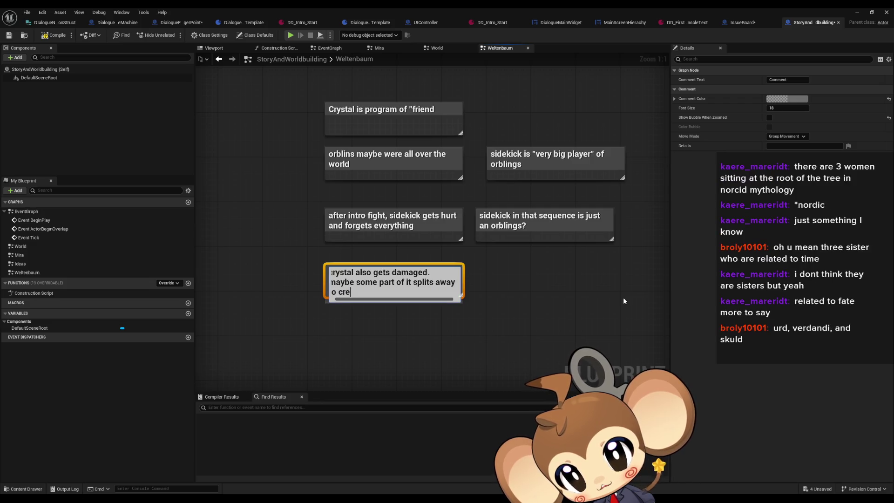
{"action": "type", "text": "ate big eve"}
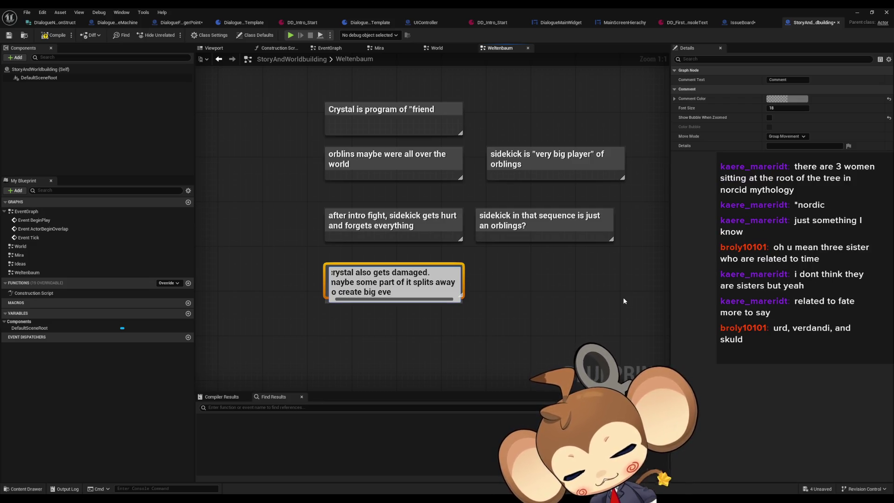
{"action": "key", "text": "BackSpace"}
{"action": "type", "text": "il"}
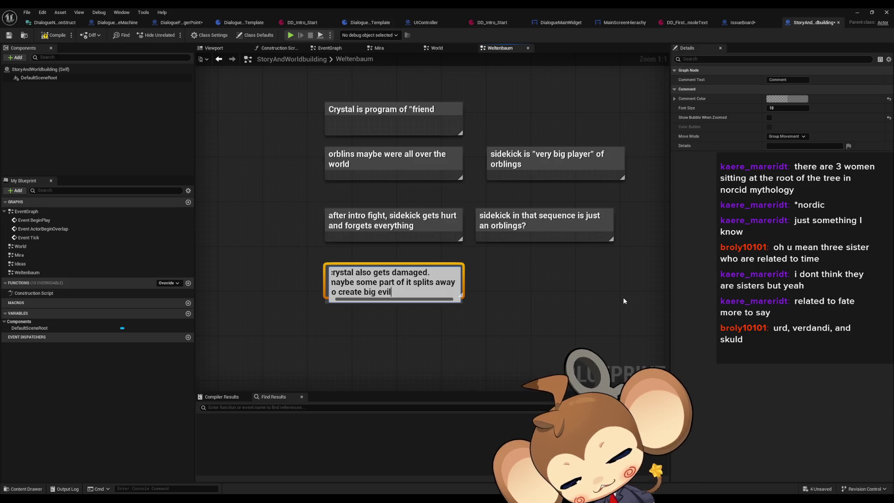
{"action": "type", "text": " (glitch"}
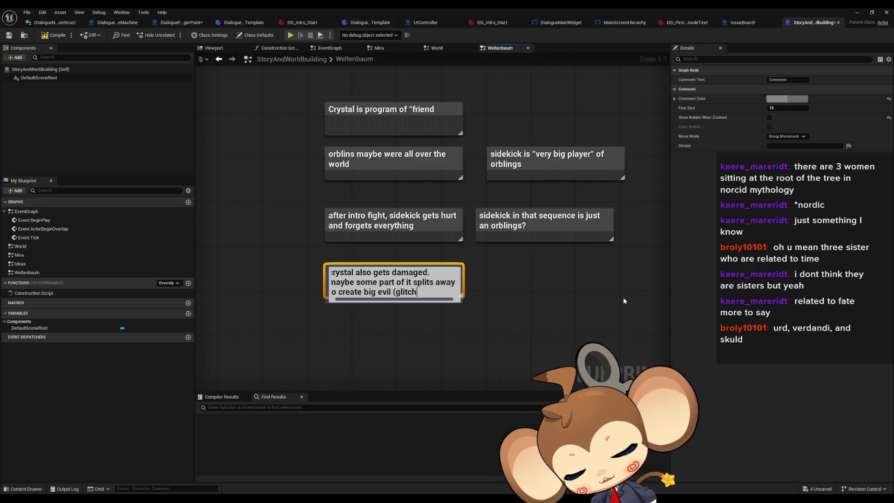
{"action": "type", "text": ", virus,"}
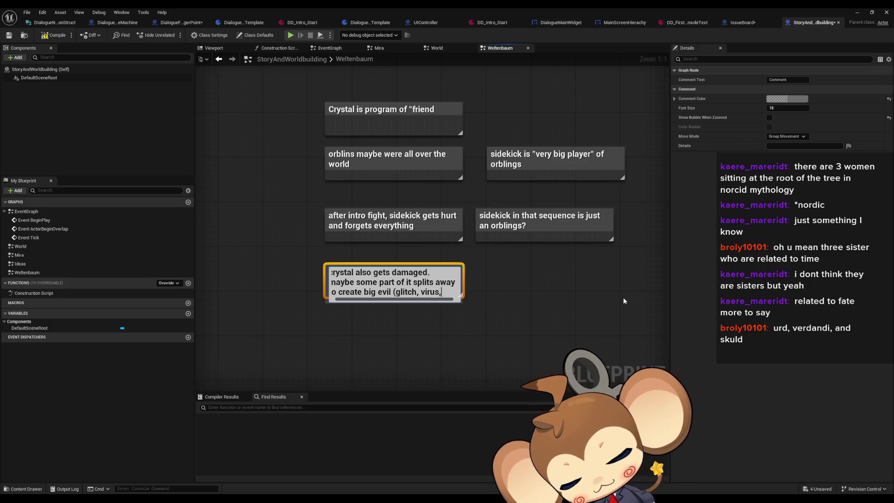
{"action": "type", "text": " bug something"}
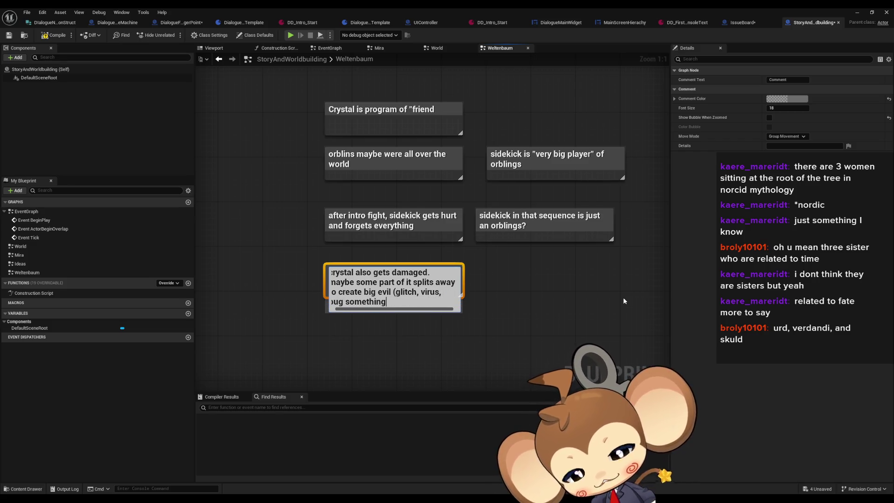
{"action": "type", "text": ")"}
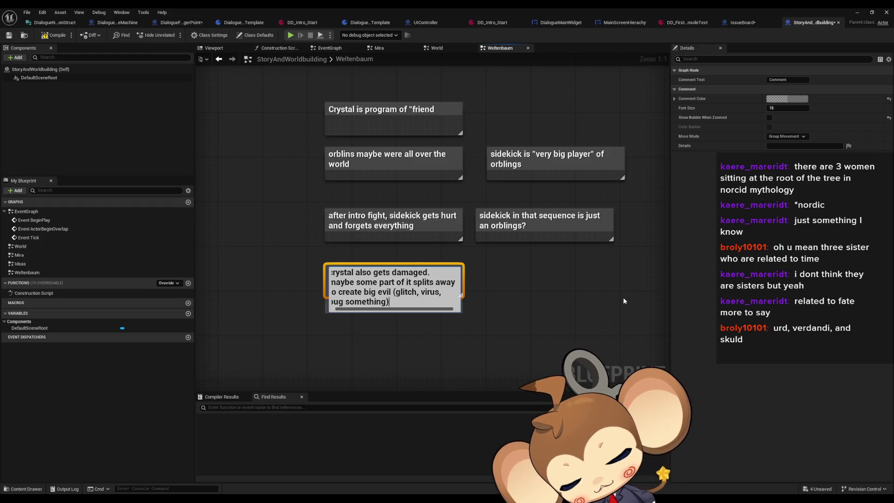
{"action": "key", "text": "Return"}
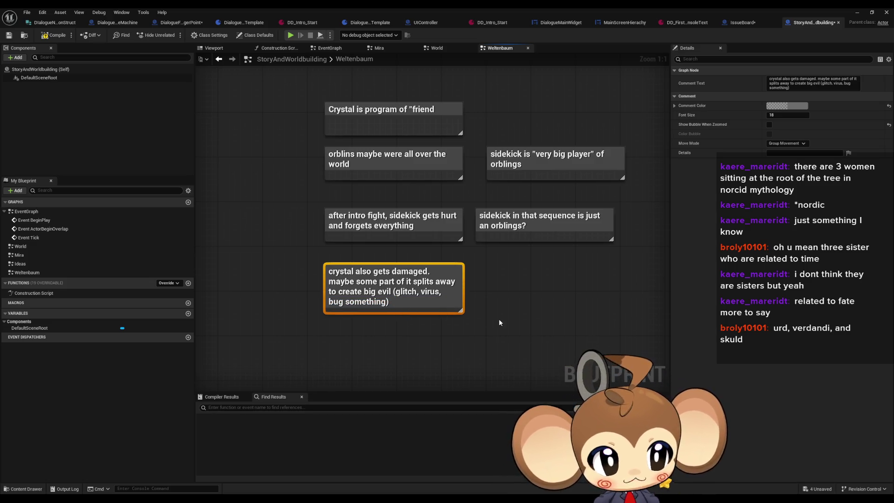
{"action": "left_click", "coordinate": [489, 331]}
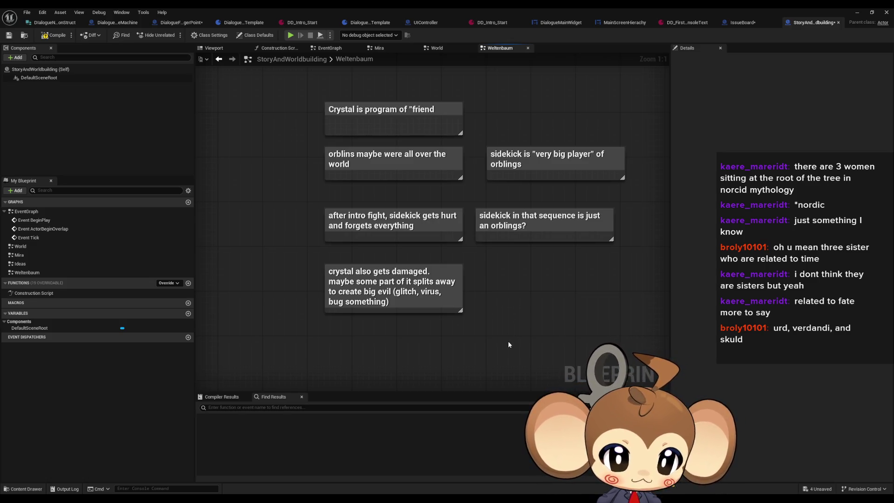
Add a note reading 'crystal falls creates crater' below the crystal-damage note
{"action": "left_click_drag", "start_coordinate": [510, 323], "coordinate": [531, 301]}
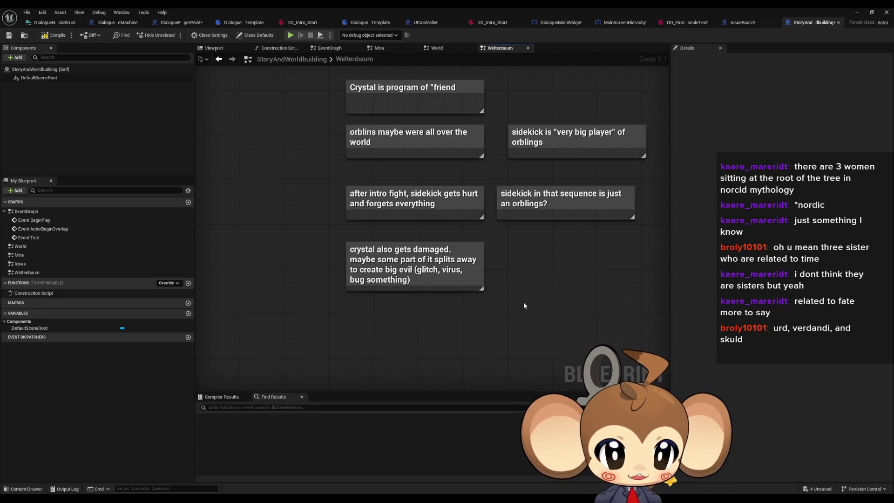
{"action": "left_click_drag", "start_coordinate": [524, 306], "coordinate": [494, 286]}
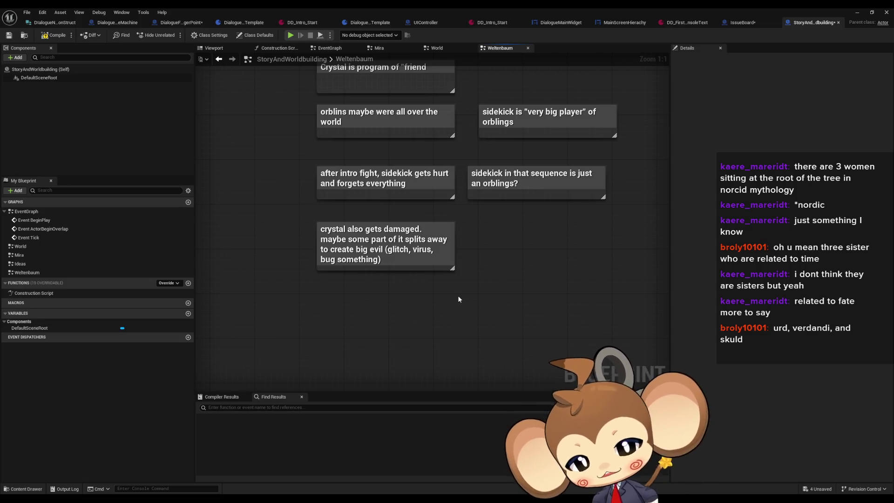
{"action": "type", "text": "ccr"}
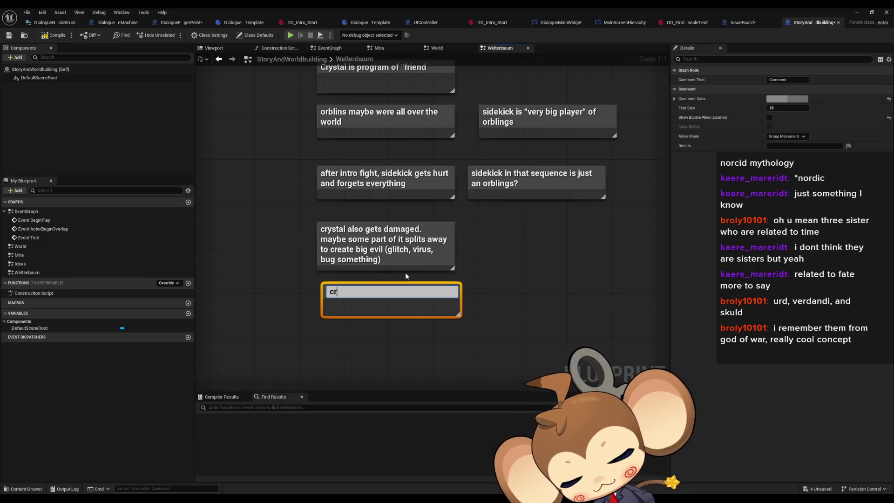
{"action": "type", "text": "ystal fall"}
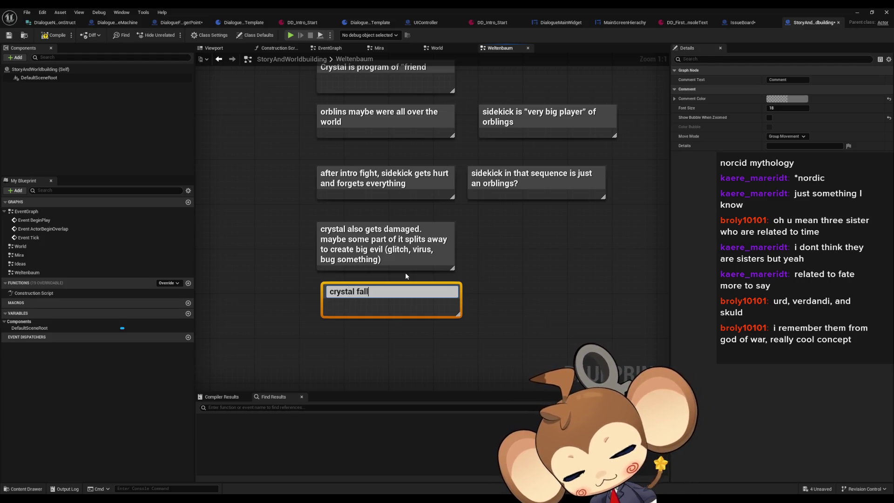
{"action": "type", "text": "s creates cra"}
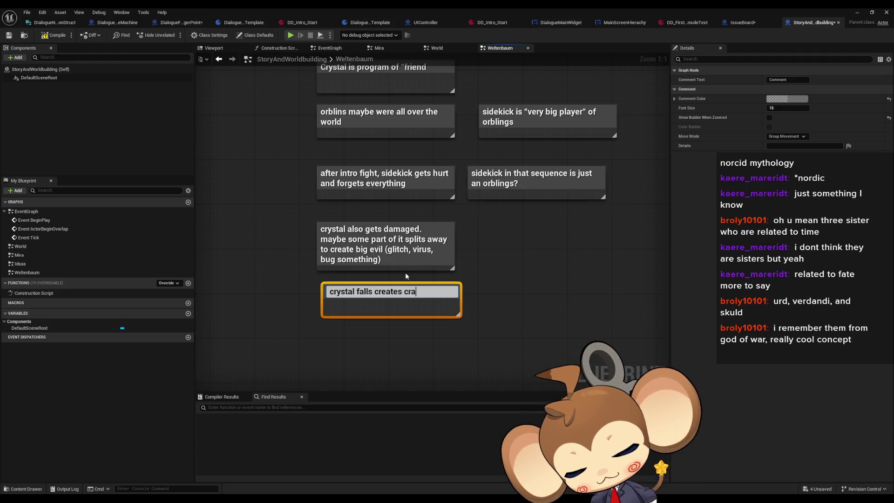
{"action": "type", "text": "ter"}
{"action": "key", "text": "Return"}
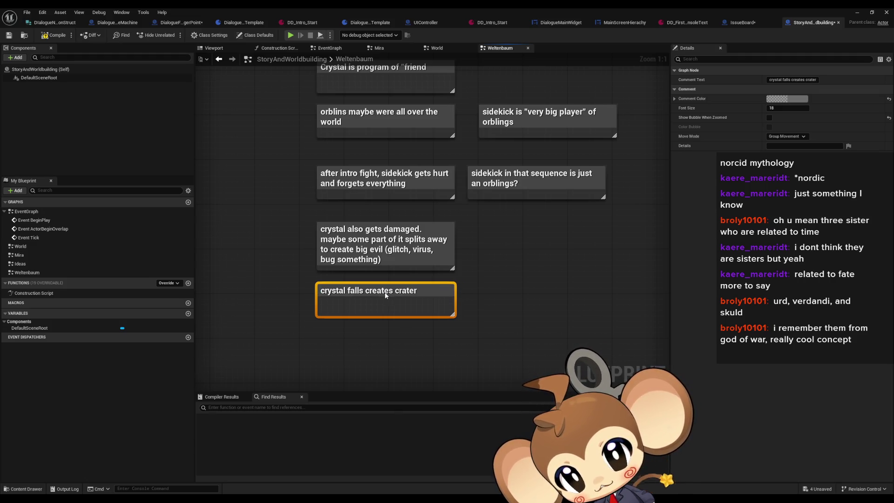
Add notes that the simulation advances after the crash to desktop and the player's artefact falls
{"action": "left_click", "coordinate": [359, 317]}
{"action": "type", "text": "csimu"}
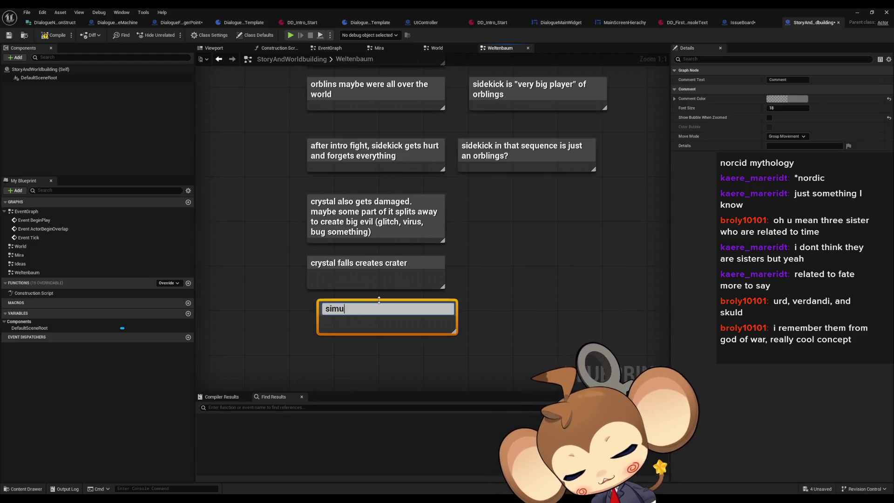
{"action": "type", "text": "adva"}
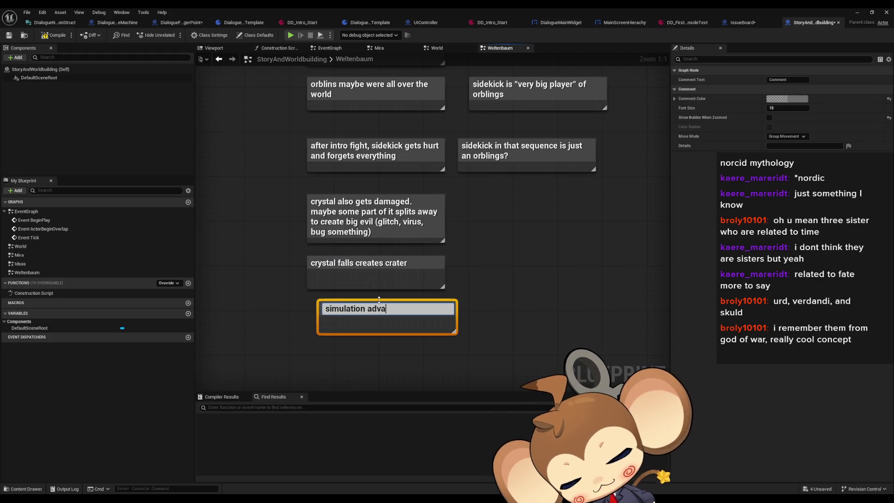
{"action": "type", "text": "nces ter "}
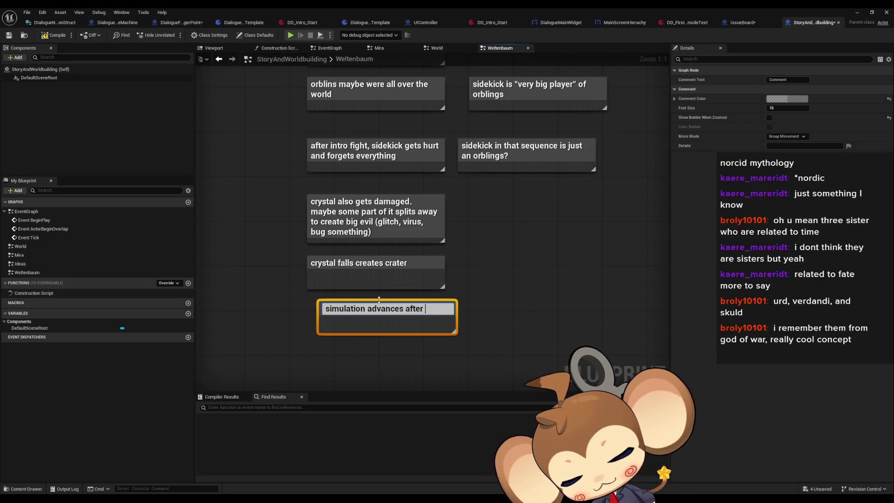
{"action": "type", "text": "h to de"}
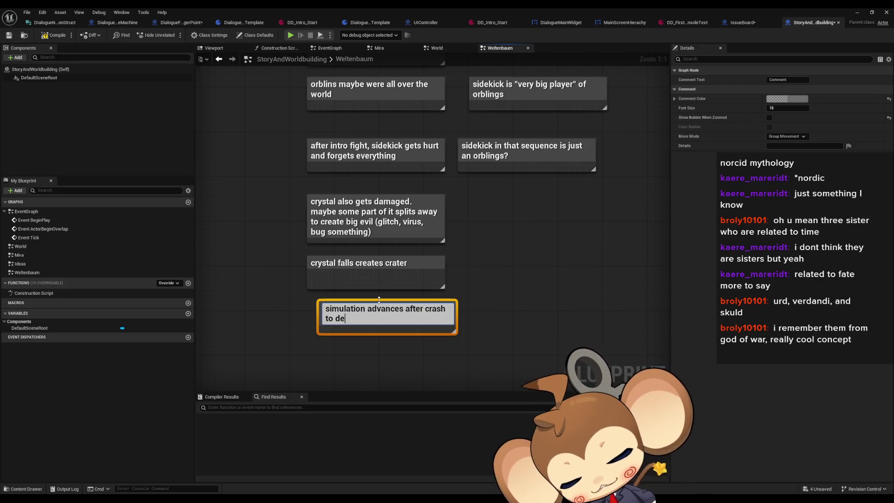
{"action": "type", "text": "sktop"}
{"action": "key", "text": "Return"}
{"action": "left_click_drag", "start_coordinate": [403, 361], "coordinate": [418, 314]}
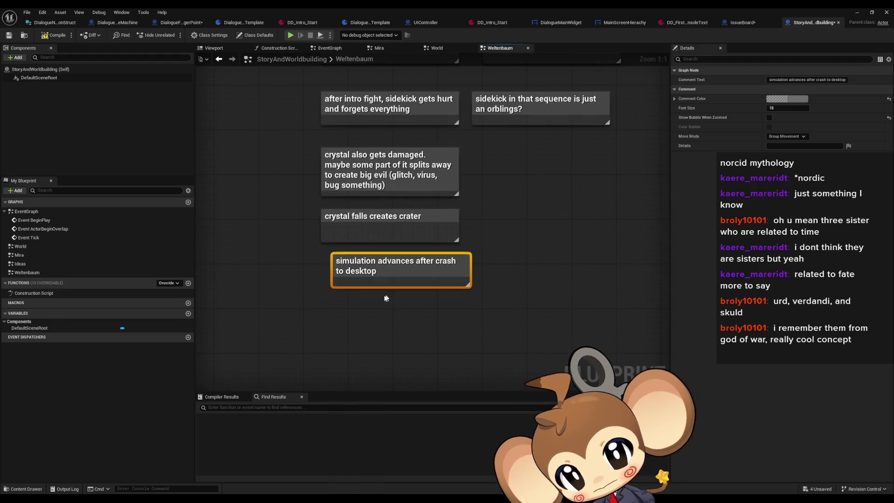
{"action": "left_click", "coordinate": [334, 302]}
{"action": "type", "text": "c"}
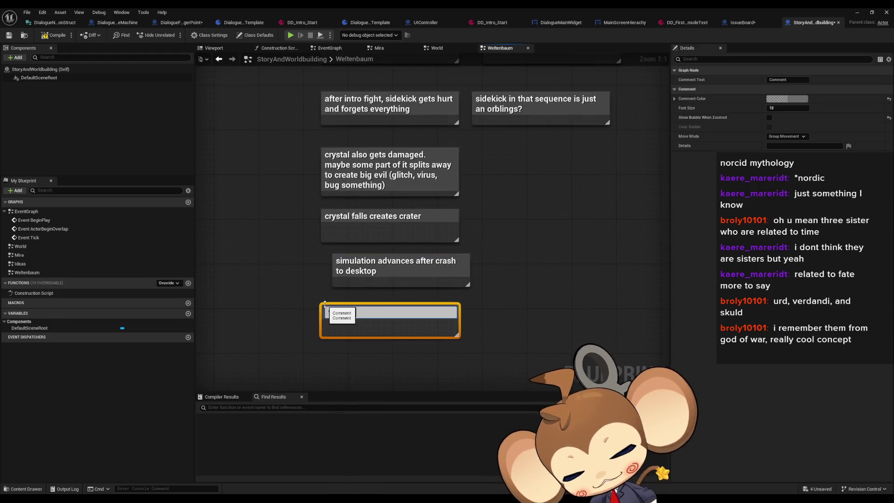
{"action": "type", "text": "nter again, artefac"}
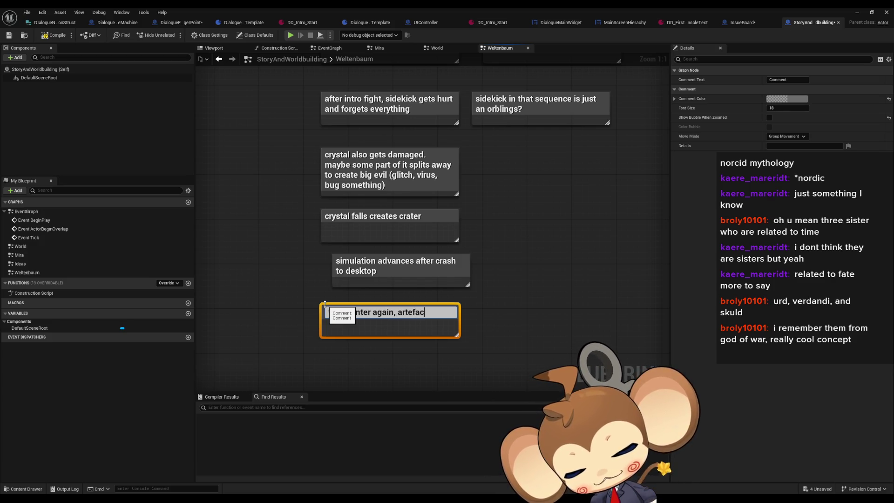
{"action": "type", "text": "t of player fall"}
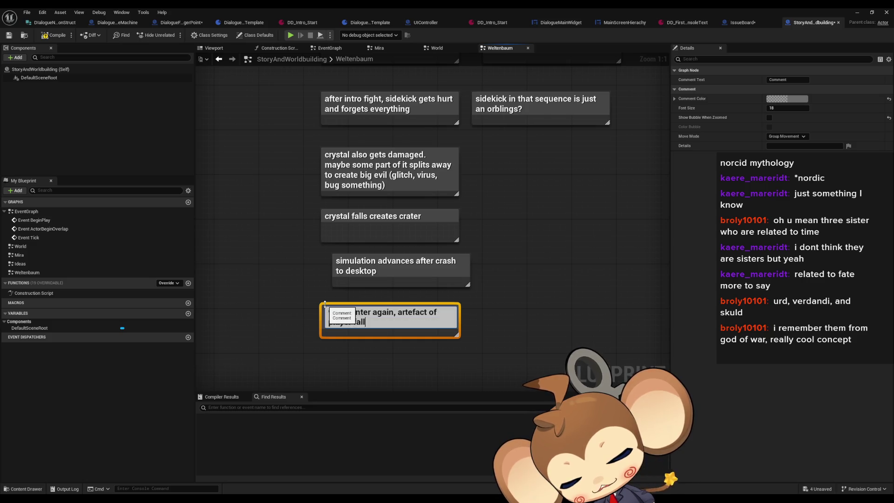
{"action": "type", "text": "s (credits)"}
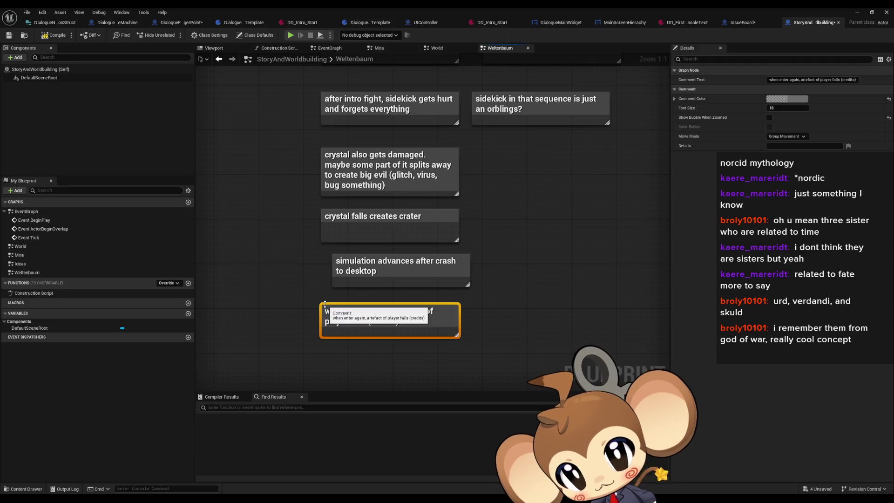
{"action": "key", "text": "Return"}
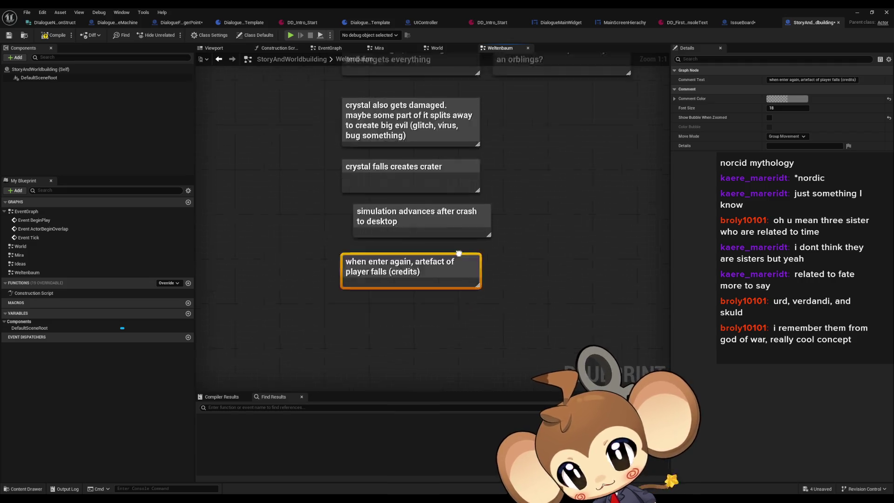
{"action": "left_click", "coordinate": [354, 269]}
Add notes that it is picked up by Mira and that we find the sidekick flying around
{"action": "key", "text": "c"}
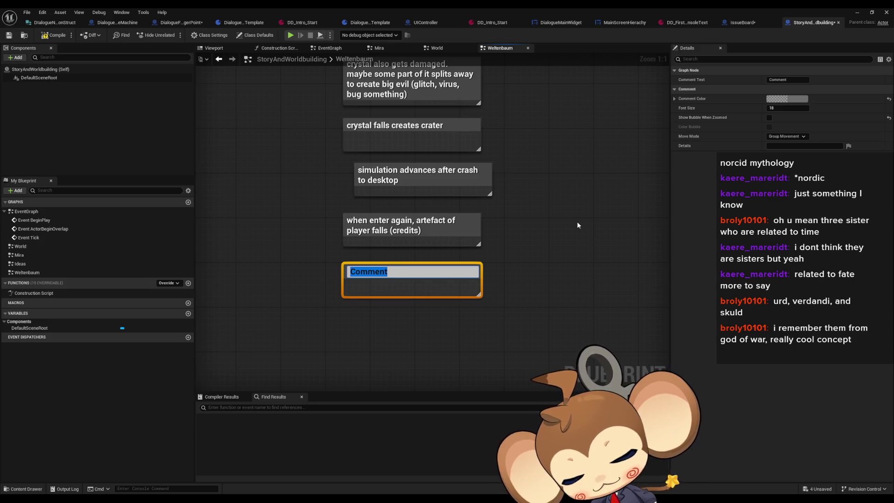
{"action": "type", "text": "is picked up by "}
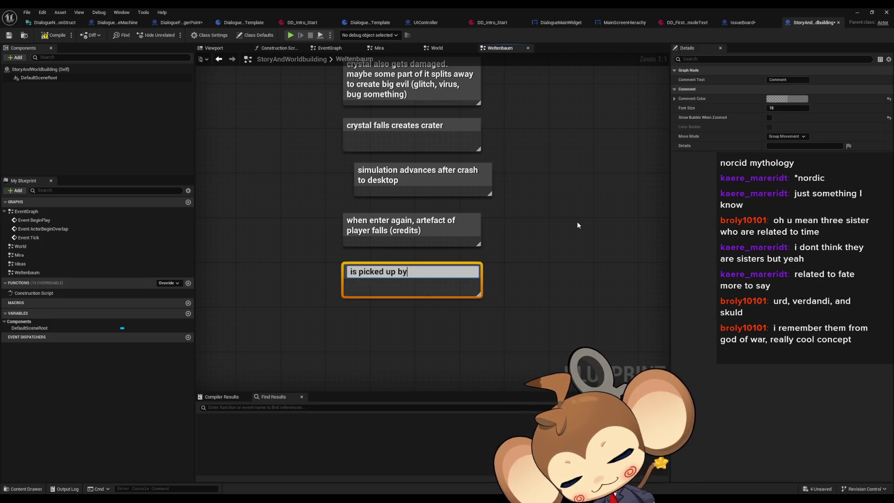
{"action": "type", "text": "mira"}
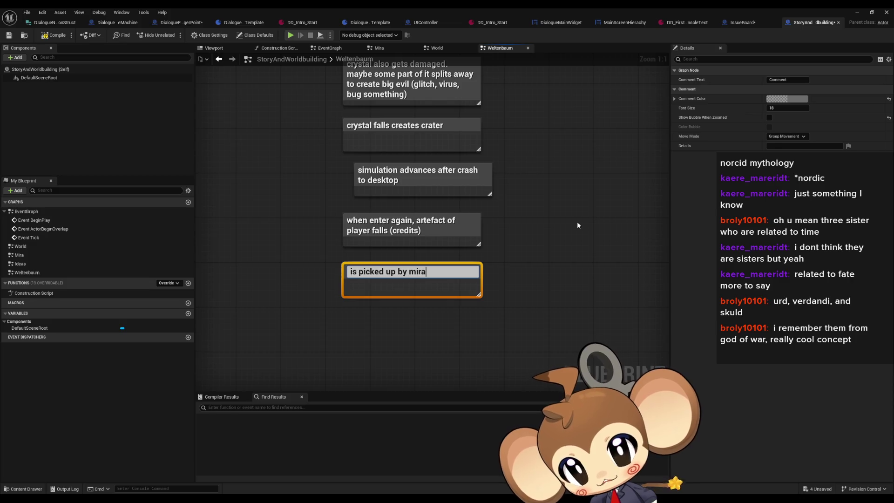
{"action": "key", "text": "Return"}
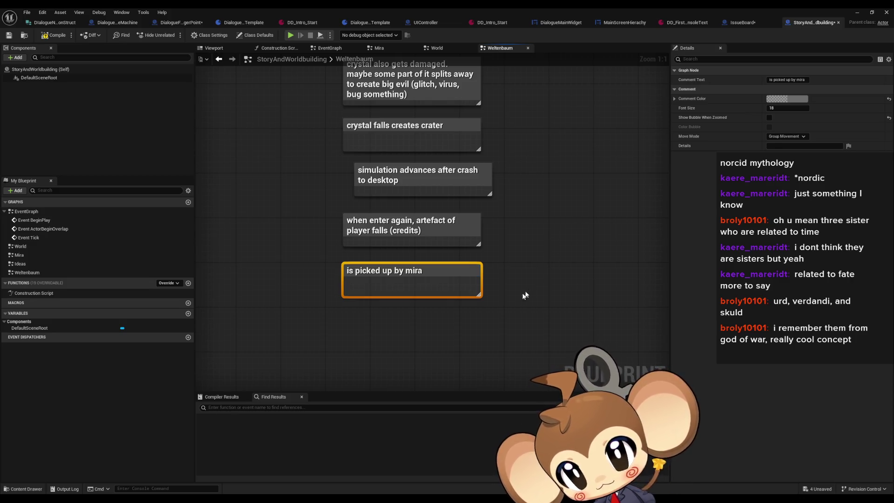
{"action": "left_click_drag", "start_coordinate": [527, 296], "coordinate": [475, 296]}
{"action": "type", "text": "c"}
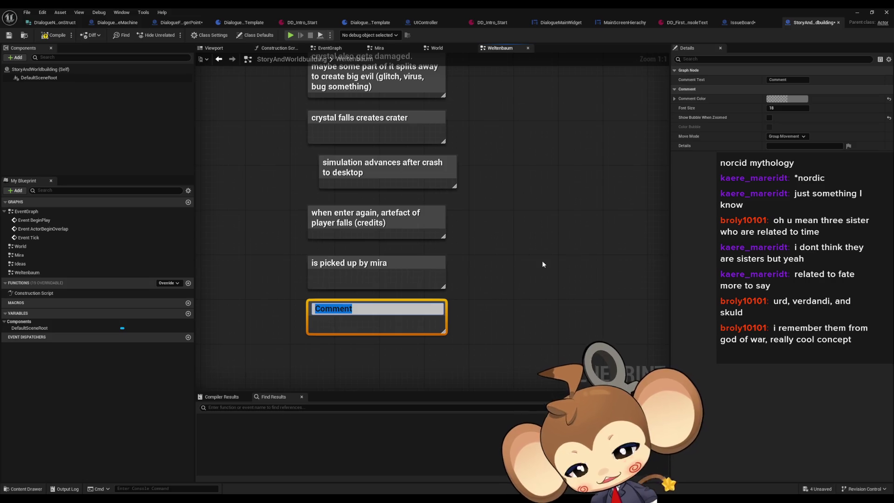
{"action": "type", "text": "we find si"}
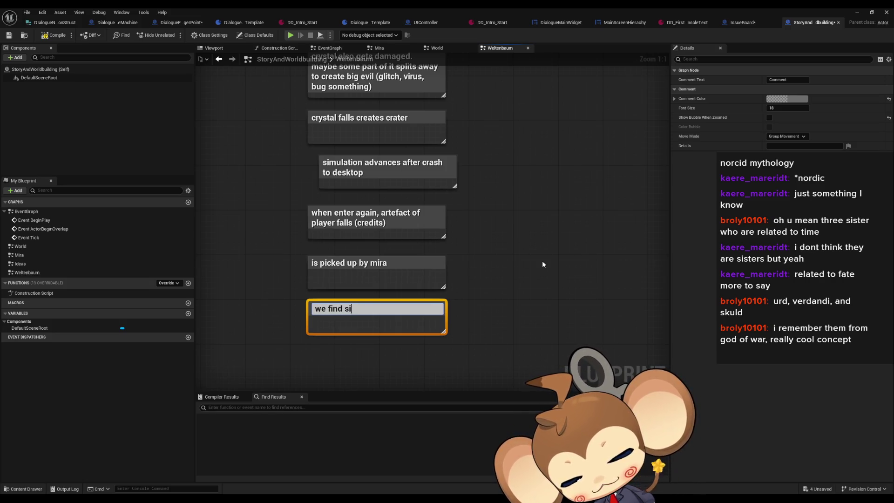
{"action": "type", "text": "dek"}
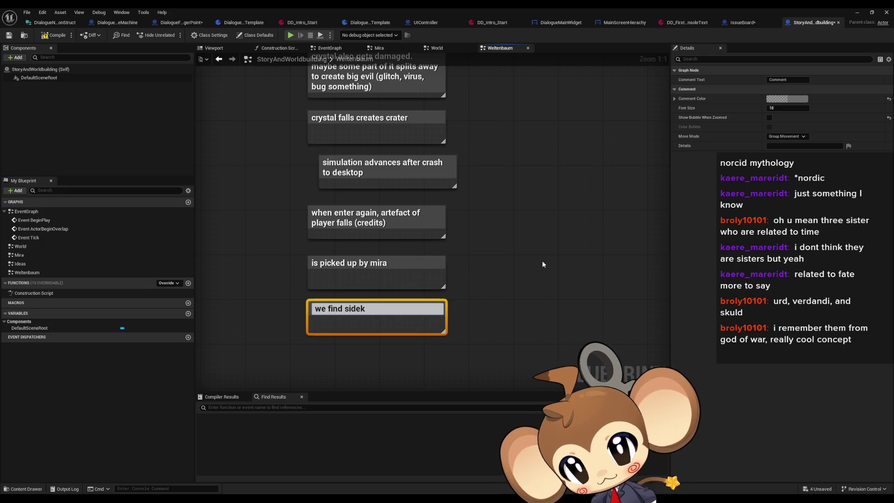
{"action": "type", "text": "ick flying around"}
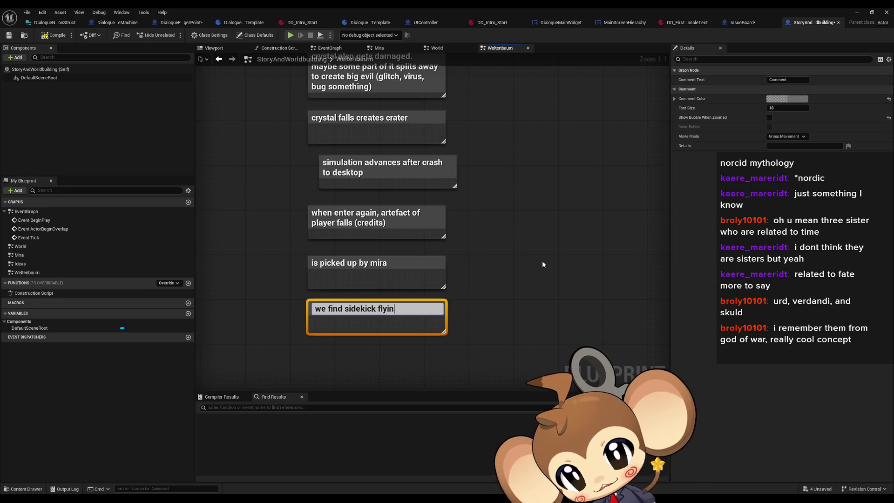
{"action": "type", "text": ", they choose to"}
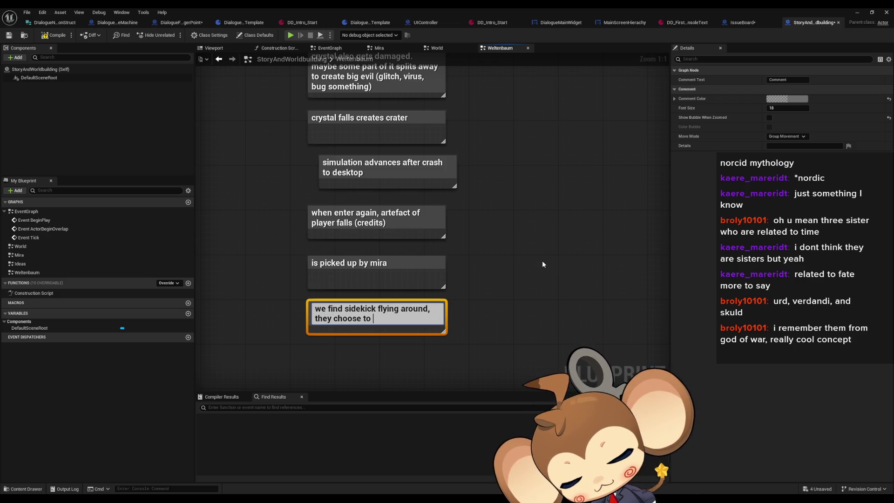
{"action": "type", "text": "follow us or something"}
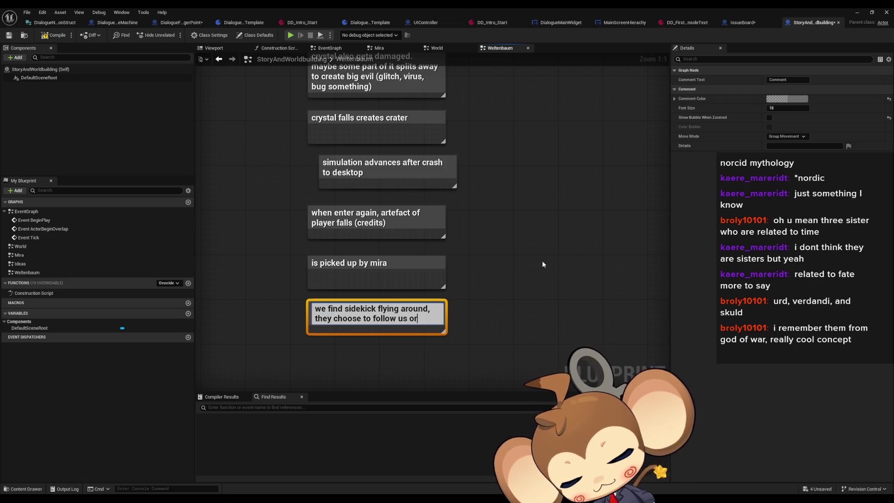
{"action": "key", "text": "Return"}
{"action": "left_click", "coordinate": [542, 264]}
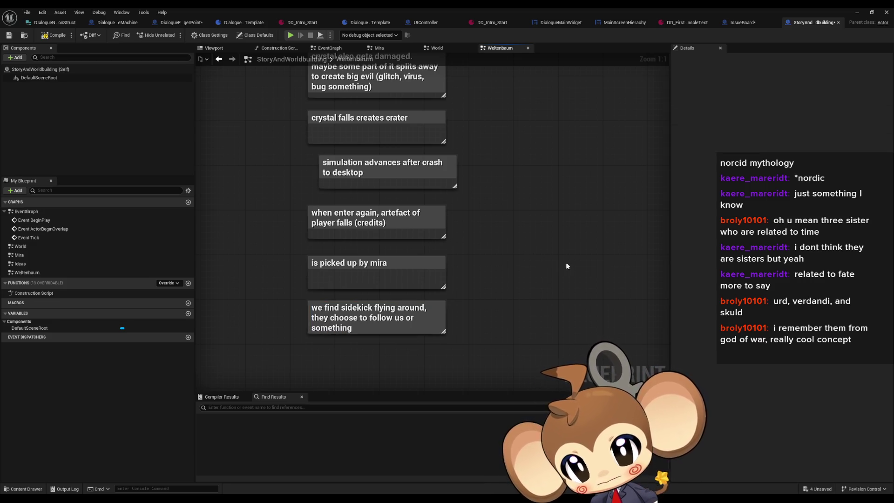
Add a two-line note: after we help the bad guy, he controls the crystal structure and "purifies" everything
{"action": "left_click_drag", "start_coordinate": [493, 295], "coordinate": [498, 273]}
{"action": "left_click_drag", "start_coordinate": [360, 336], "coordinate": [351, 283]}
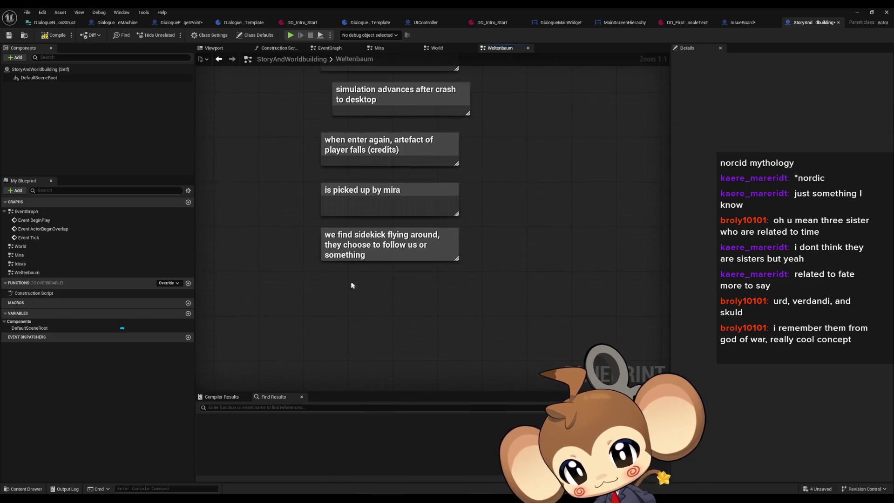
{"action": "type", "text": "ca"}
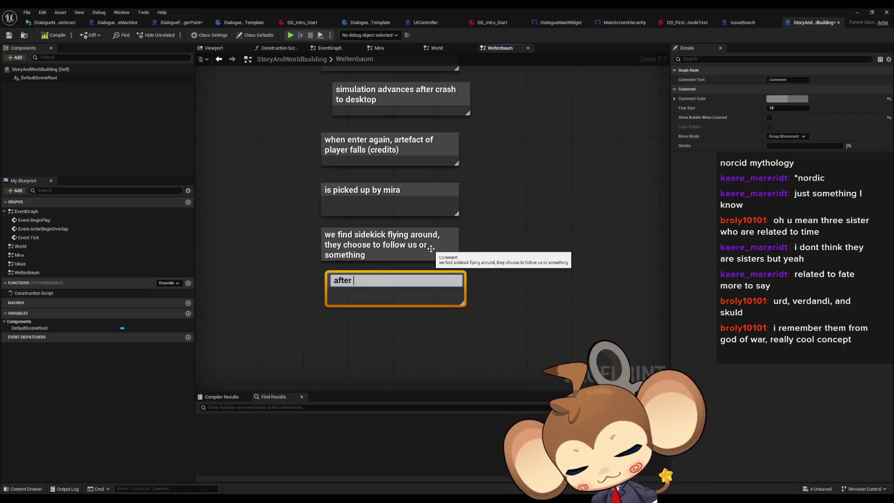
{"action": "type", "text": "we help "}
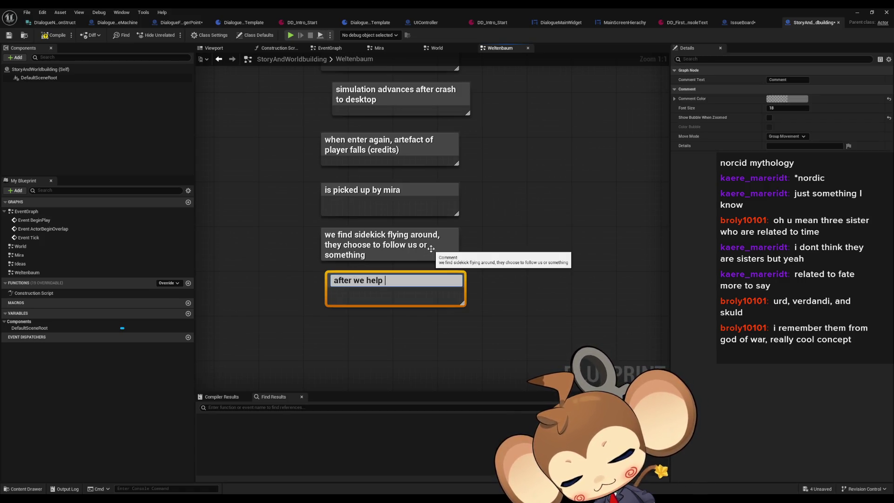
{"action": "type", "text": "big bad guy, he"}
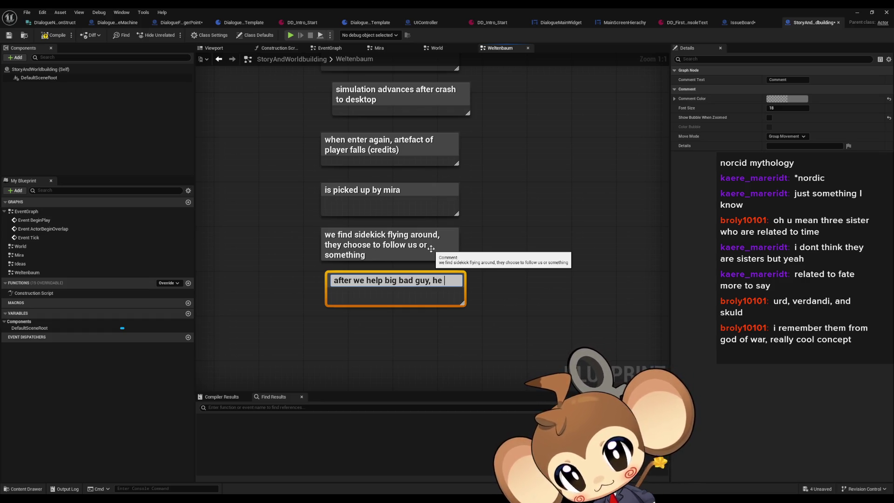
{"action": "type", "text": "gets"}
{"action": "key", "text": "shift+Return"}
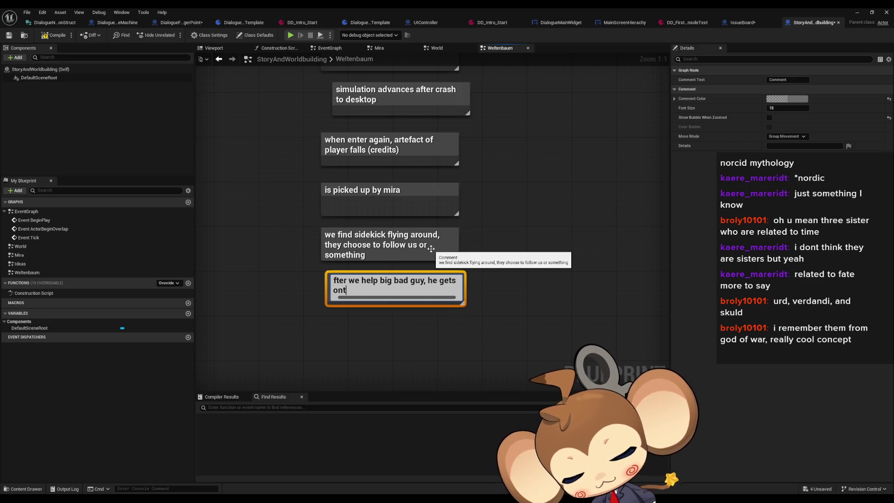
{"action": "type", "text": "roll over cry"}
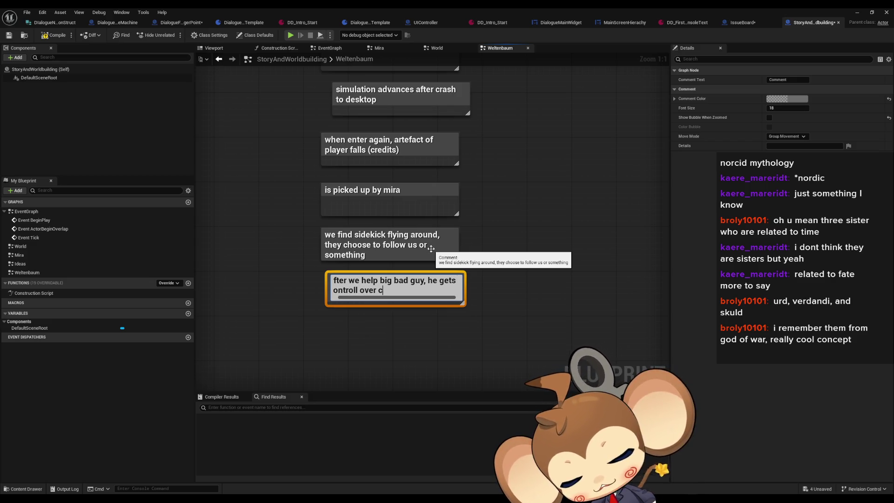
{"action": "type", "text": "stal st"}
{"action": "type", "text": "ruc"}
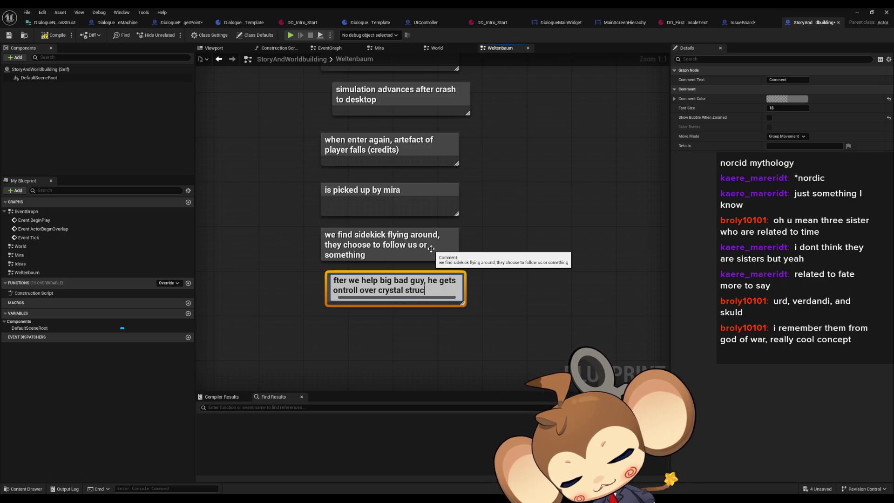
{"action": "type", "text": "ture and "}
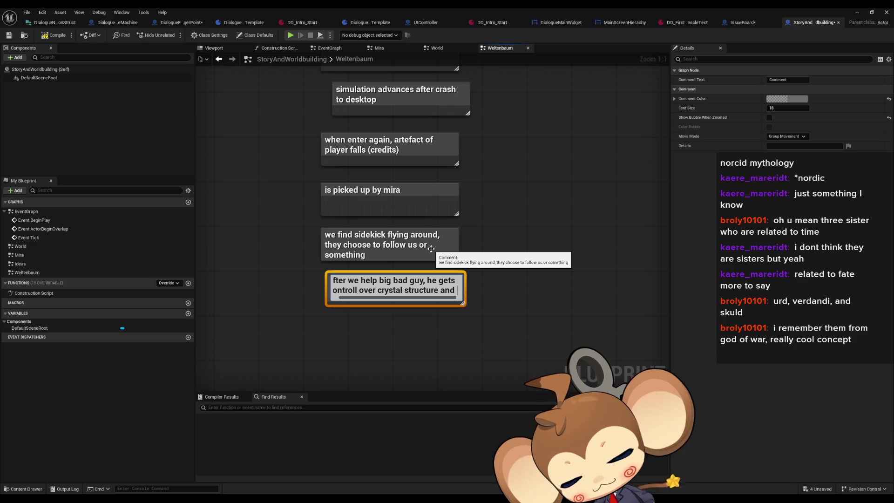
{"action": "type", "text": "\"purifies"}
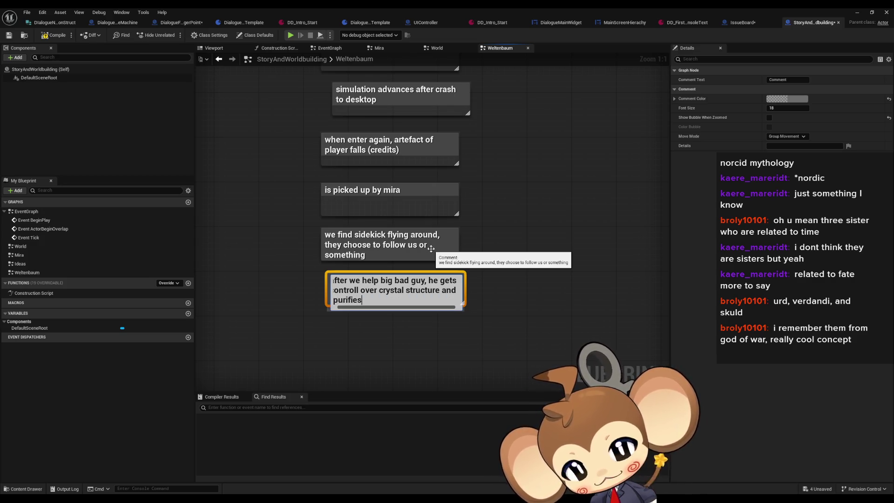
{"action": "type", "text": "\" everything"}
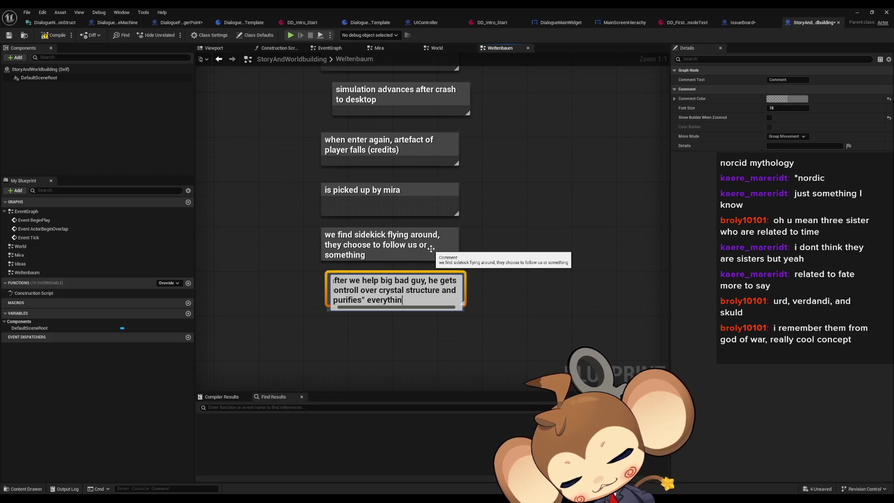
{"action": "key", "text": "Return"}
Add an 'act 2' heading note below the earlier story notes
{"action": "left_click", "coordinate": [381, 325]}
{"action": "type", "text": "c"}
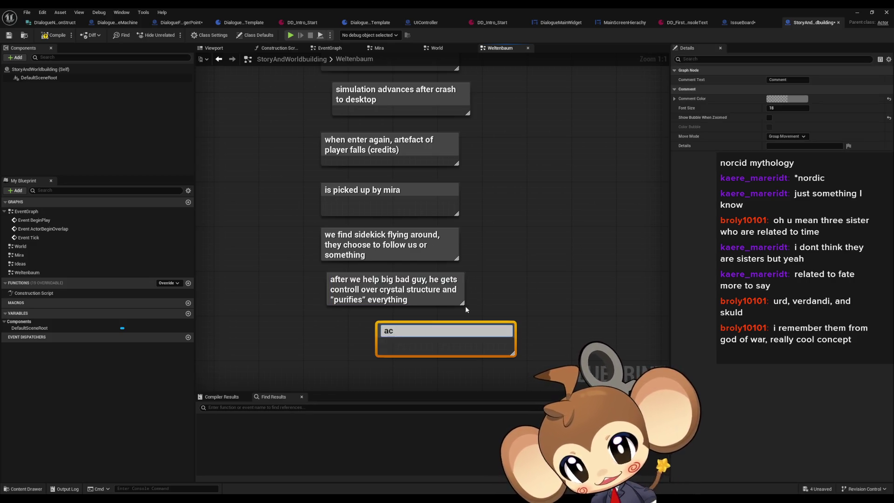
{"action": "type", "text": "act 2"}
{"action": "left_click", "coordinate": [465, 306]}
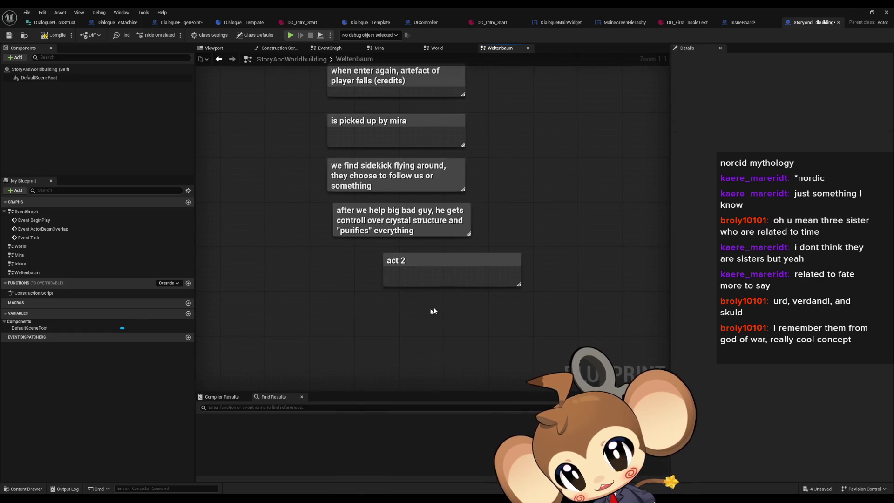
Add a note under it reading 'siedkick remembers'
{"action": "type", "text": "c"}
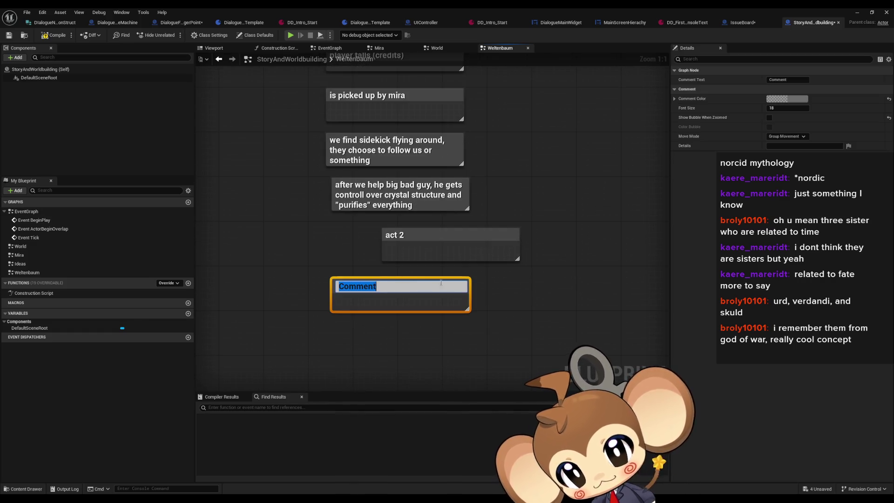
{"action": "type", "text": "after w"}
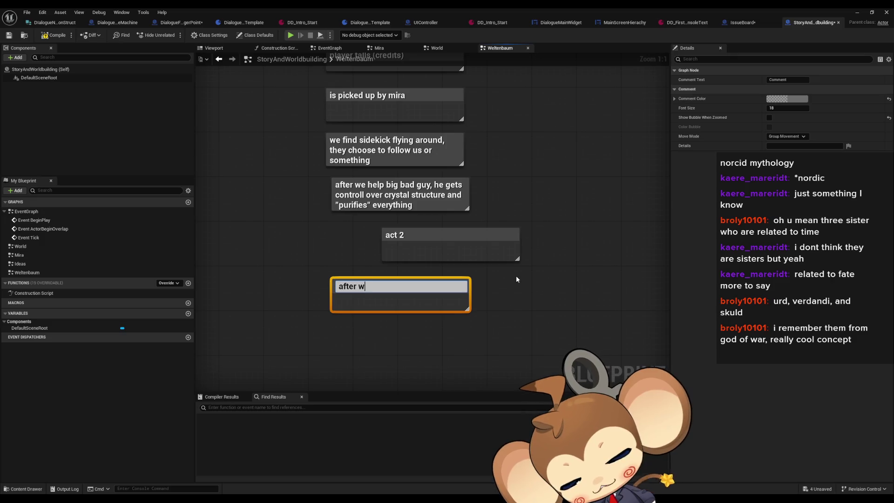
{"action": "type", "text": "e beat"}
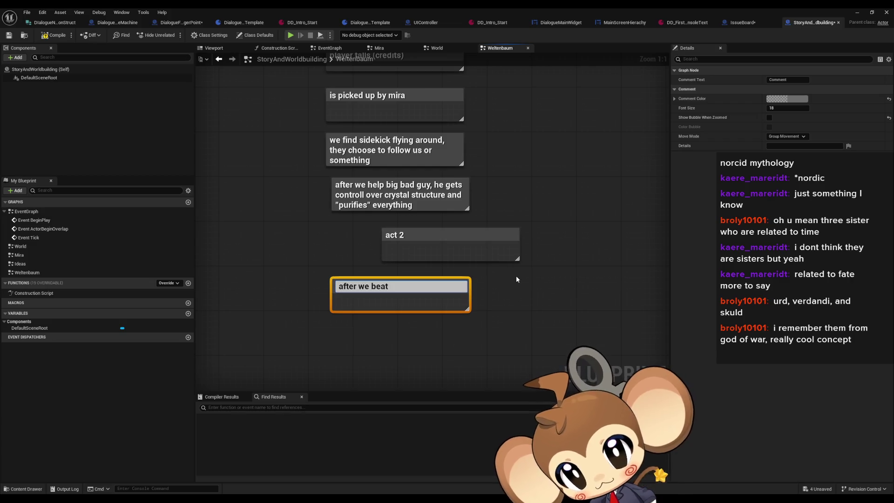
{"action": "key", "text": "BackSpace"}
{"action": "key", "text": "BackSpace"}
{"action": "key", "text": "BackSpace"}
{"action": "key", "text": "BackSpace"}
{"action": "key", "text": "BackSpace"}
{"action": "key", "text": "BackSpace"}
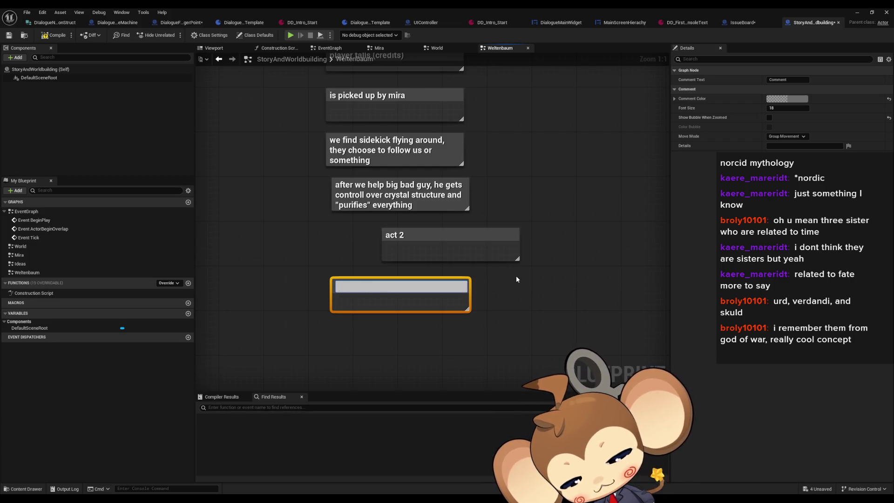
{"action": "type", "text": "sied"}
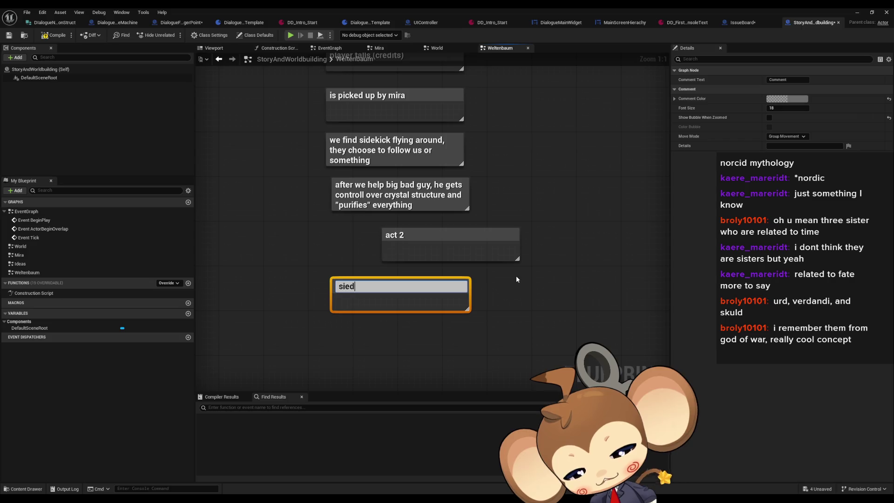
{"action": "type", "text": "kick remembers"}
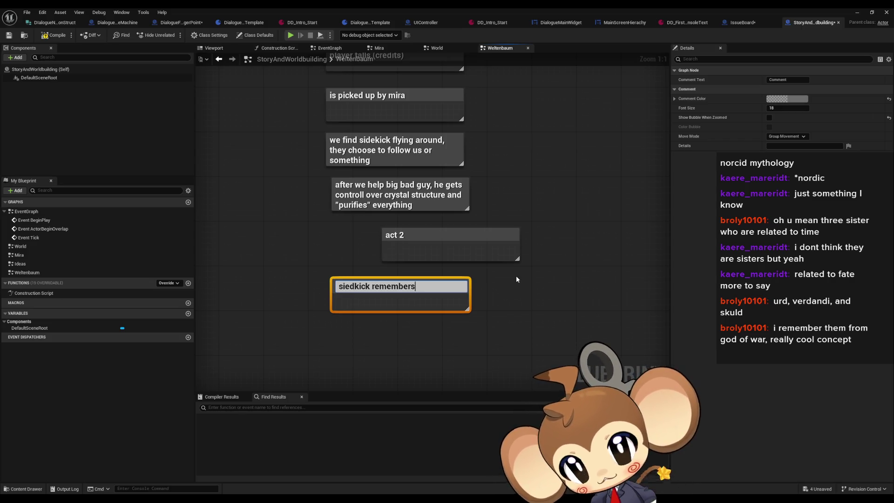
{"action": "key", "text": "Return"}
Add a comment note below reading 'after we defeat bad guy, siedkick assumes controll over crystals and recreates world'
{"action": "left_click", "coordinate": [492, 278]}
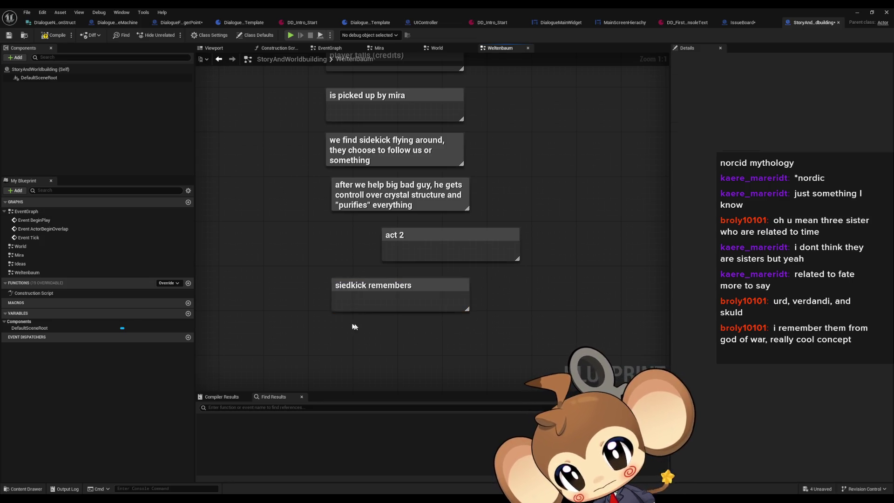
{"action": "type", "text": "cadf"}
{"action": "key", "text": "BackSpace"}
{"action": "key", "text": "BackSpace"}
{"action": "key", "text": "BackSpace"}
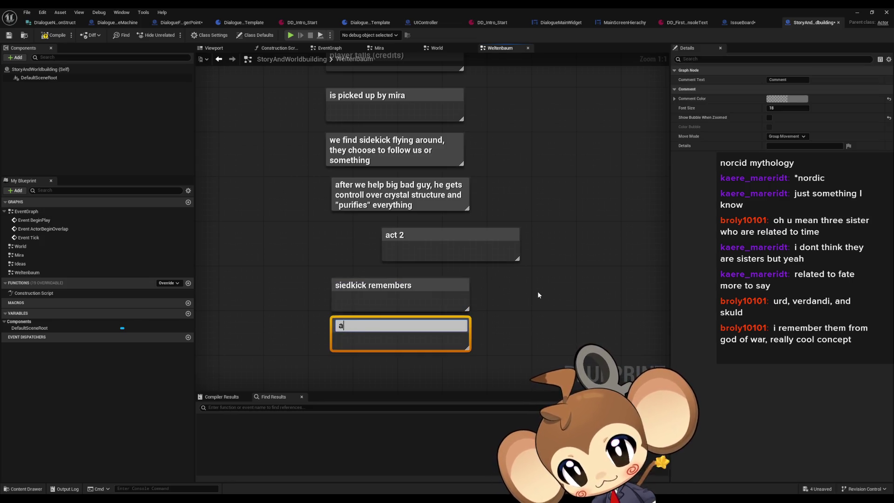
{"action": "type", "text": "after we"}
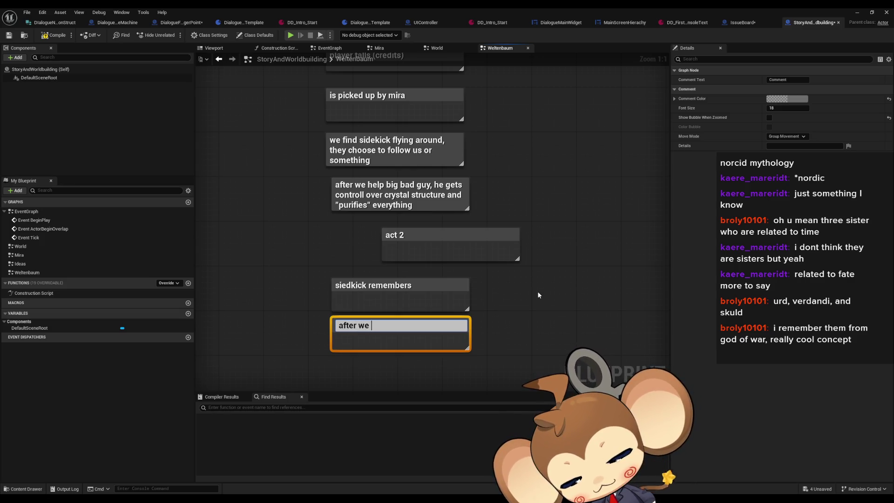
{"action": "type", "text": " defeat "}
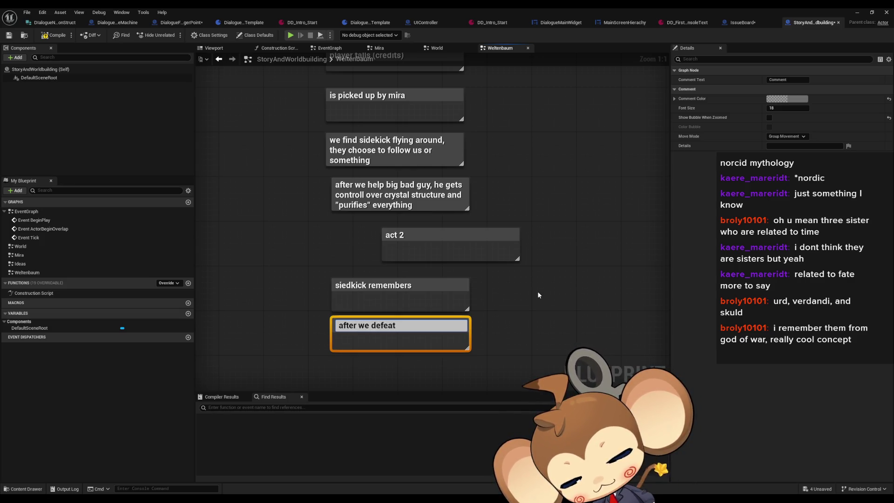
{"action": "type", "text": "bad guy,"}
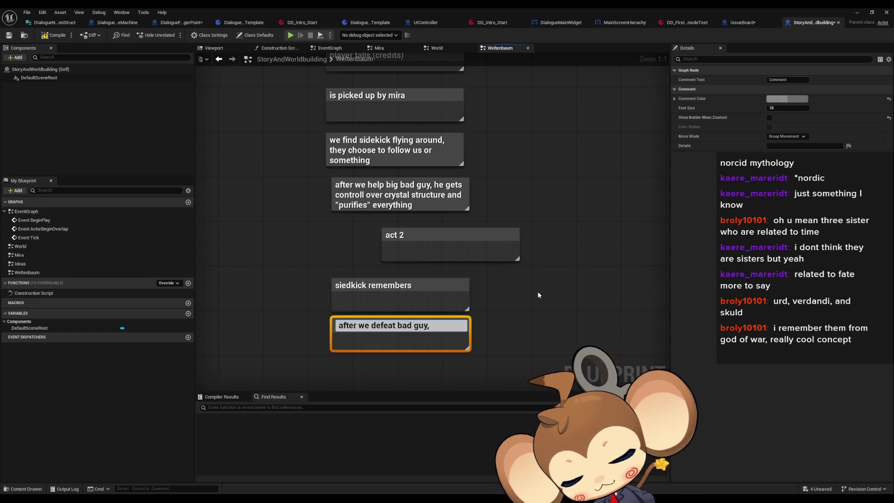
{"action": "type", "text": " siedk"}
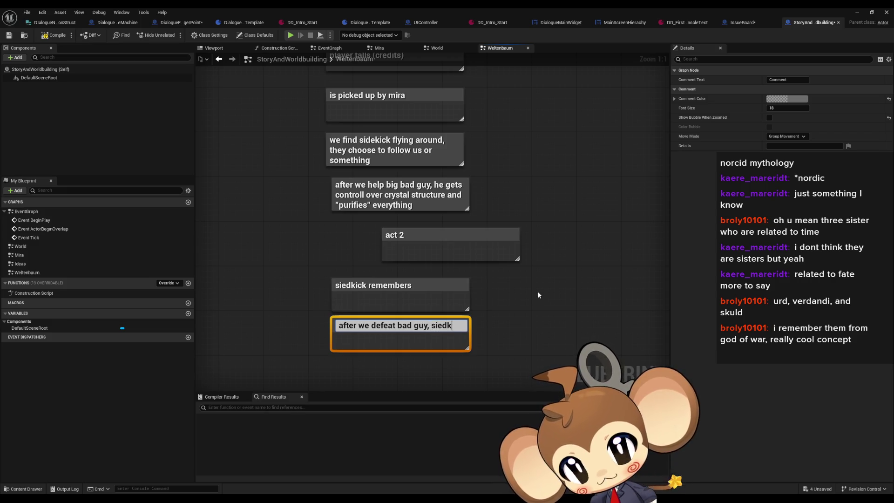
{"action": "type", "text": "ick assume"}
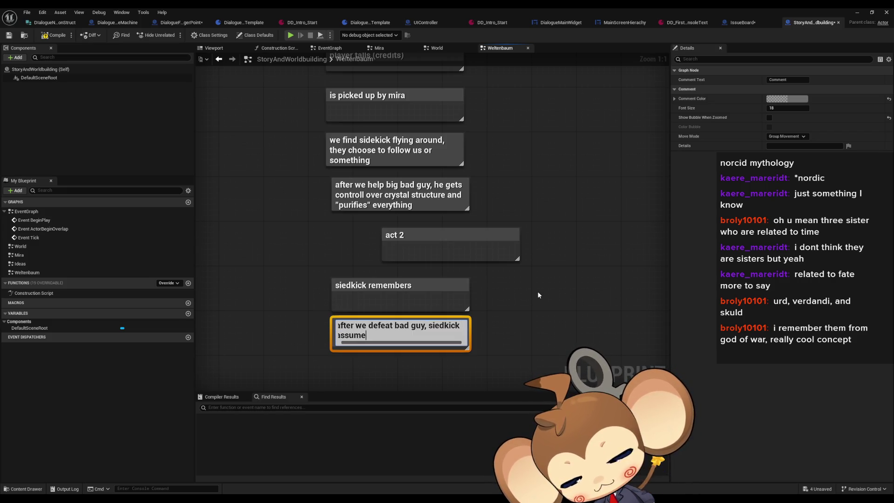
{"action": "type", "text": "s controll ove"}
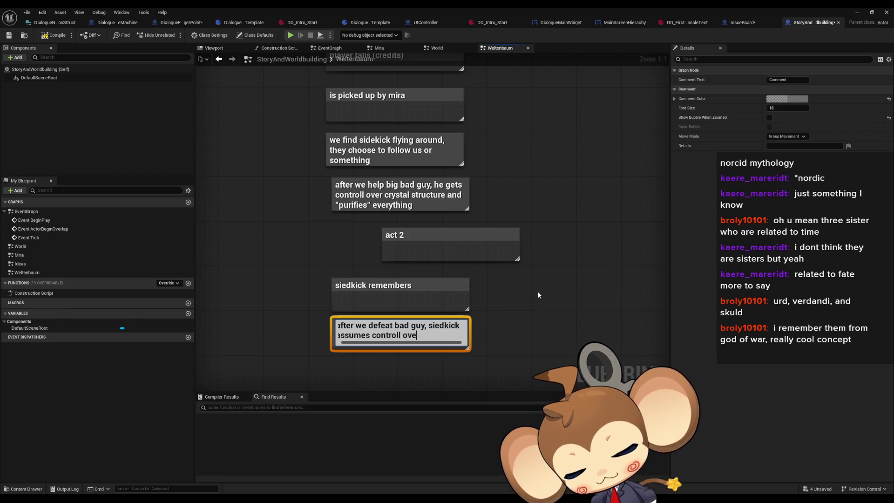
{"action": "type", "text": "r crysta"}
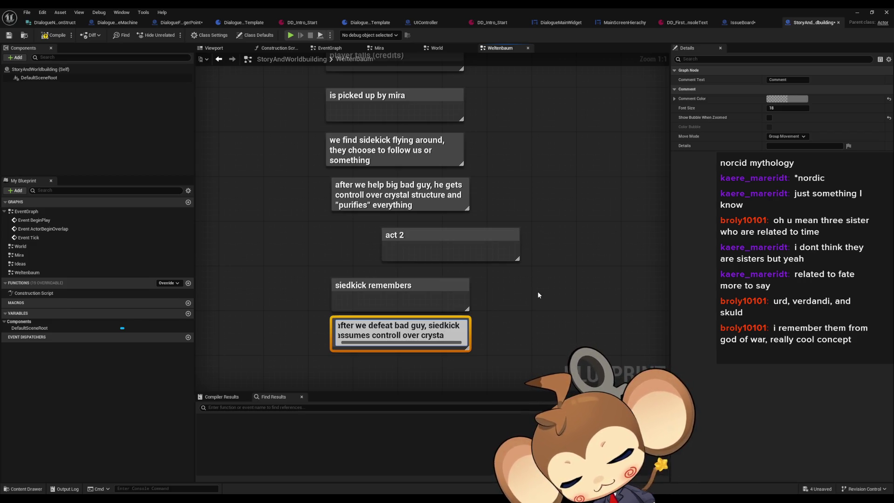
{"action": "type", "text": "ls and"}
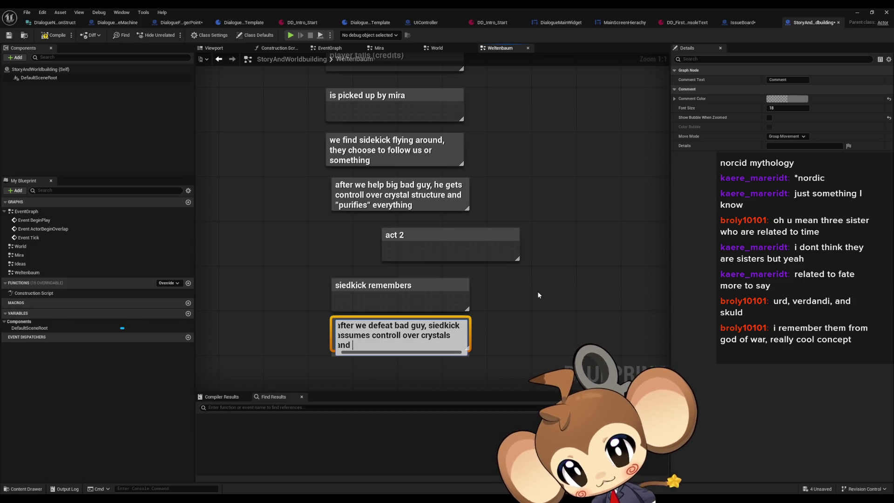
{"action": "type", "text": " re"}
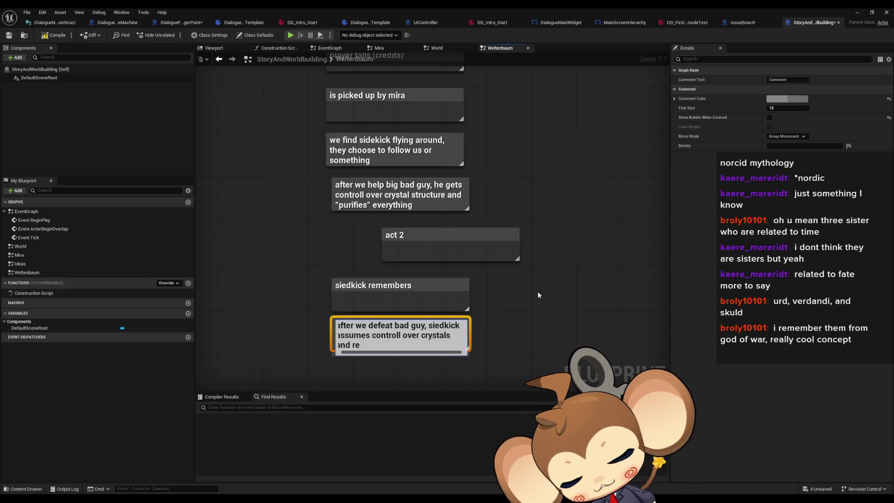
{"action": "type", "text": "creates world"}
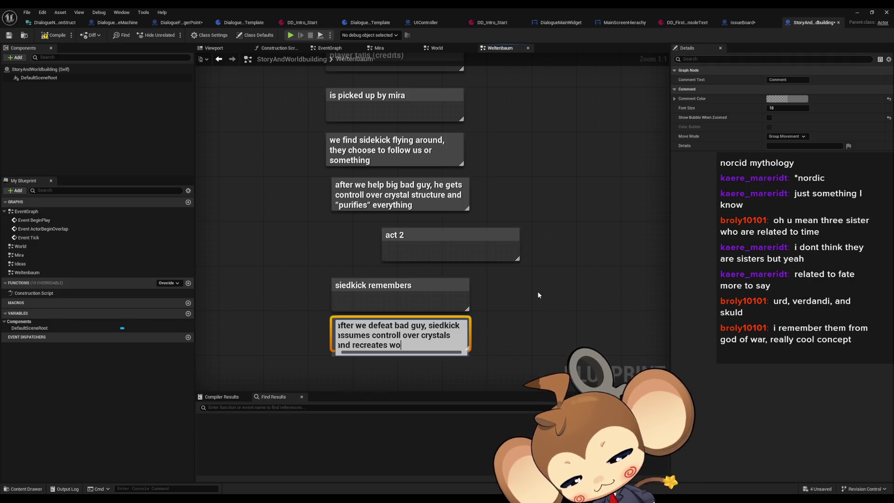
{"action": "key", "text": "Return"}
{"action": "left_click", "coordinate": [536, 317]}
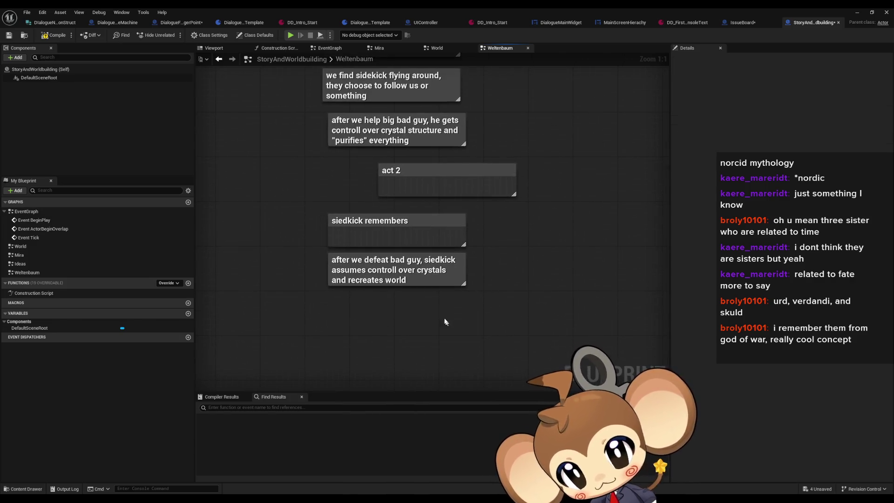
{"action": "left_click", "coordinate": [423, 270]}
{"action": "left_click", "coordinate": [409, 308]}
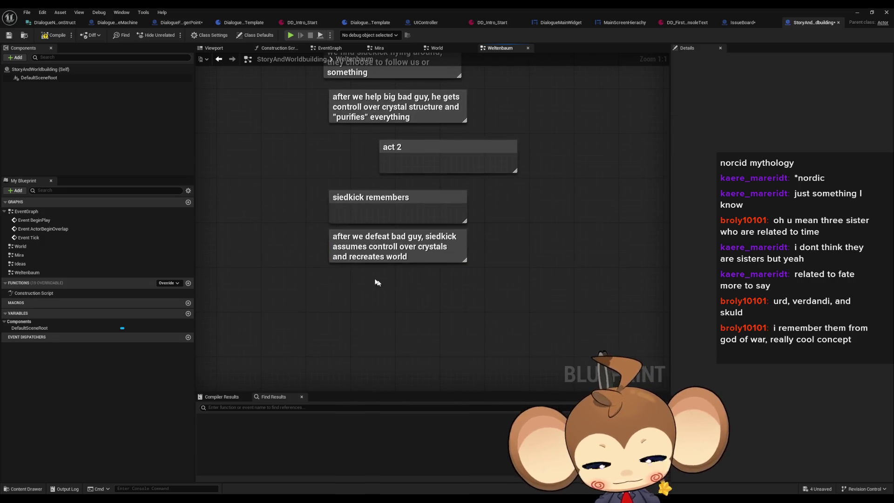
Add an empty comment box and review the sidekick, crater and simulation-advances notes
{"action": "key", "text": "c"}
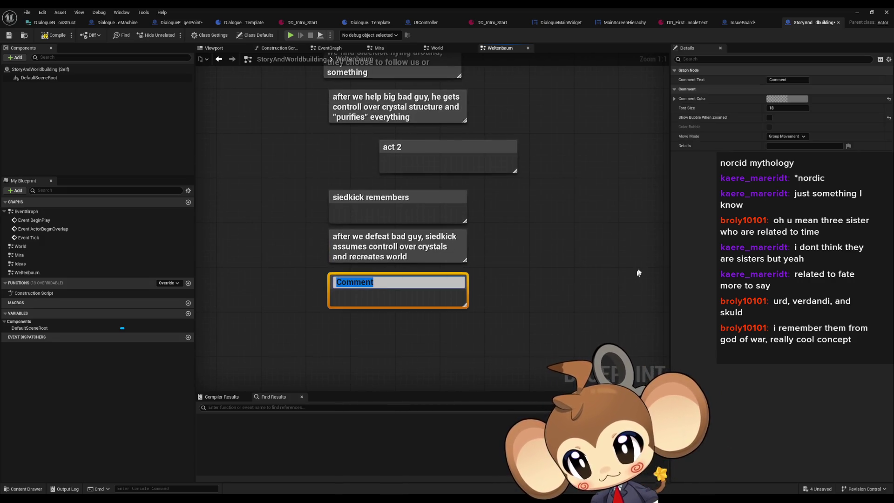
{"action": "left_click", "coordinate": [594, 232]}
{"action": "scroll", "coordinate": [601, 242], "scroll_direction": "up", "scroll_amount": 10}
{"action": "scroll", "coordinate": [419, 233], "scroll_direction": "down", "scroll_amount": 4}
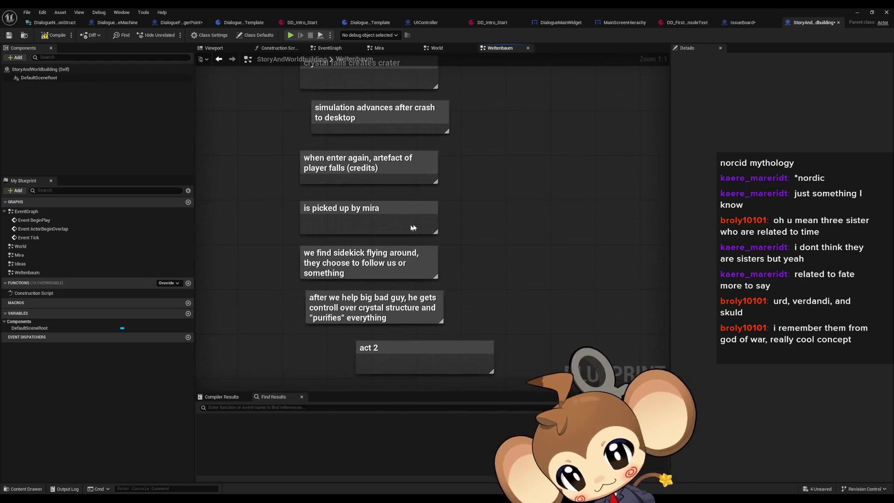
{"action": "left_click", "coordinate": [363, 256]}
{"action": "scroll", "coordinate": [410, 215], "scroll_direction": "up", "scroll_amount": 5}
{"action": "left_click", "coordinate": [419, 261]}
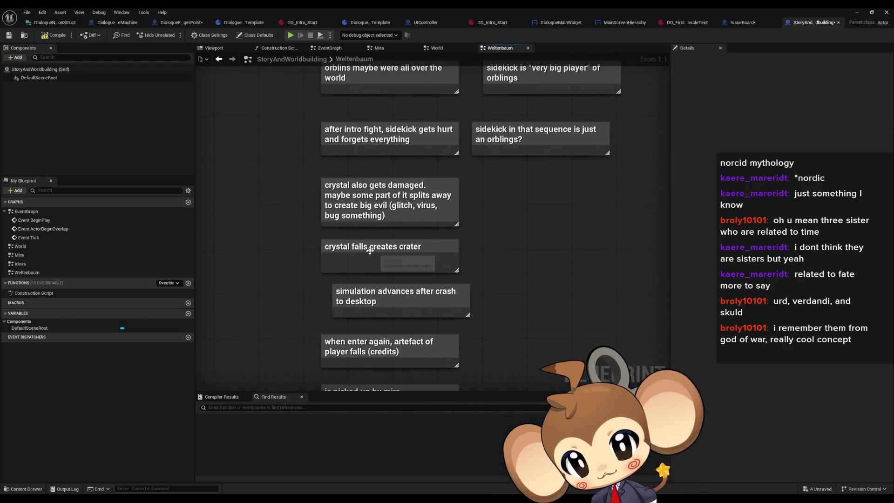
{"action": "left_click", "coordinate": [438, 305]}
{"action": "scroll", "coordinate": [475, 321], "scroll_direction": "down", "scroll_amount": 2}
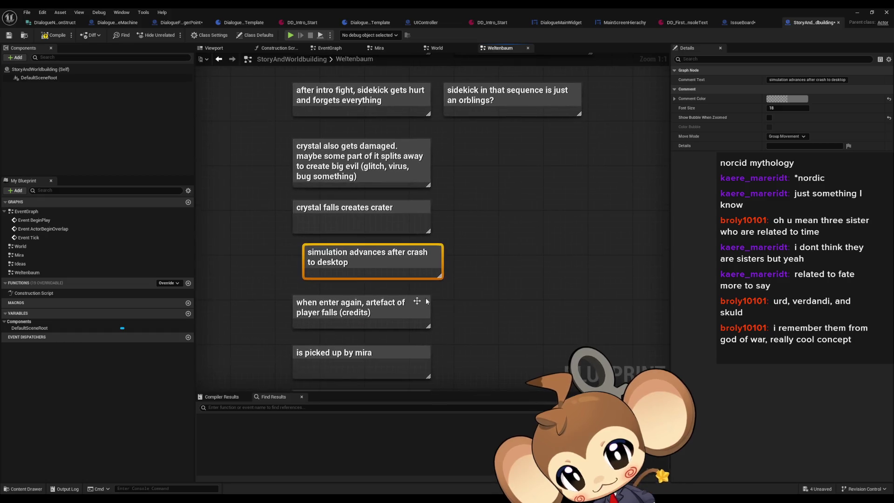
Create a comment beside 'is picked up by mira' typing 'crystal structure has enslaved orblings (noone knows this)'
{"action": "left_click", "coordinate": [425, 311]}
{"action": "scroll", "coordinate": [433, 305], "scroll_direction": "down", "scroll_amount": 2}
{"action": "left_click", "coordinate": [440, 299]}
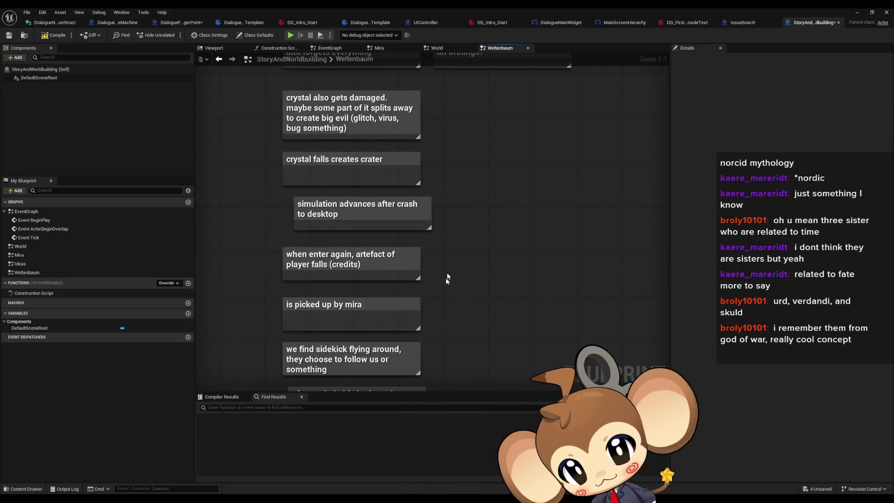
{"action": "type", "text": "c"}
{"action": "type", "text": "cr"}
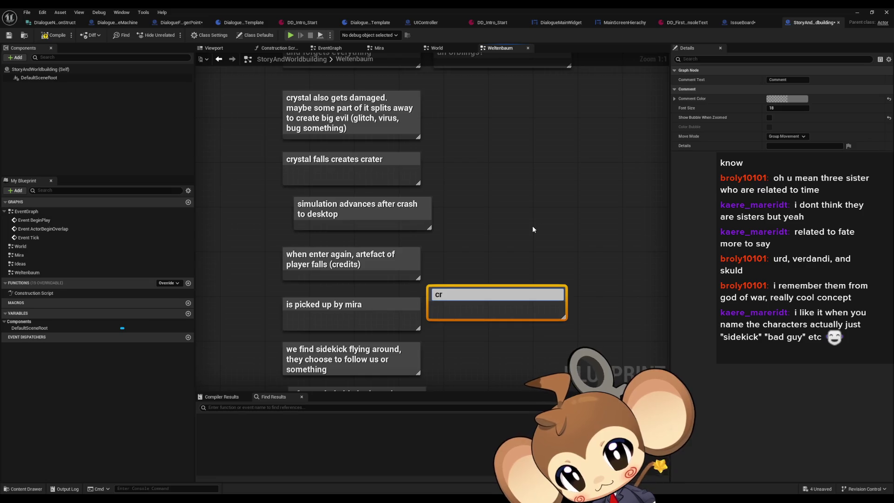
{"action": "type", "text": "ystal str"}
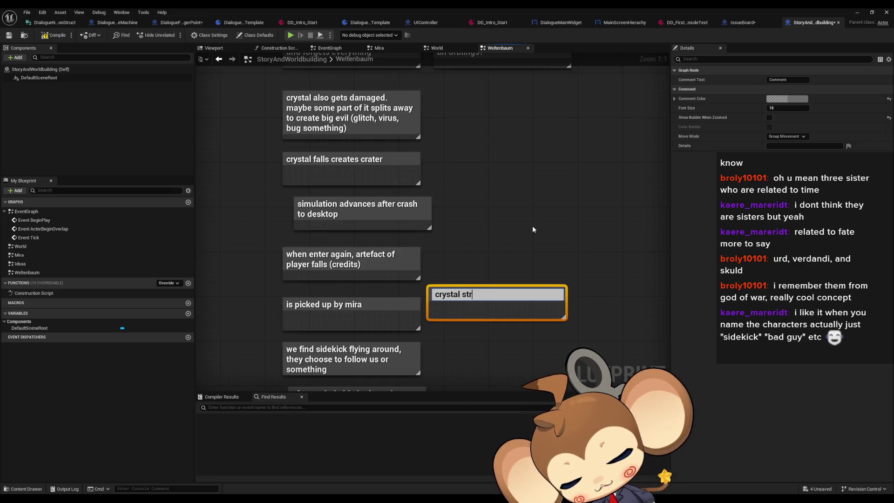
{"action": "type", "text": "ucture has "}
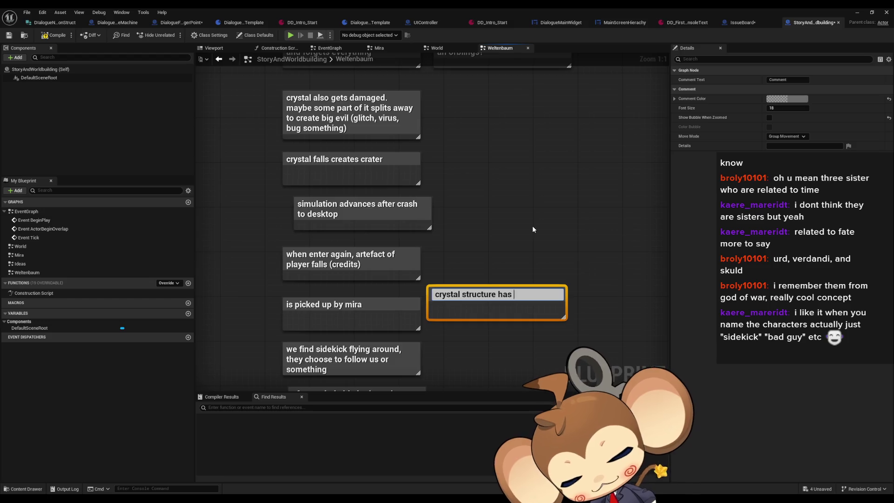
{"action": "type", "text": "enslaved"}
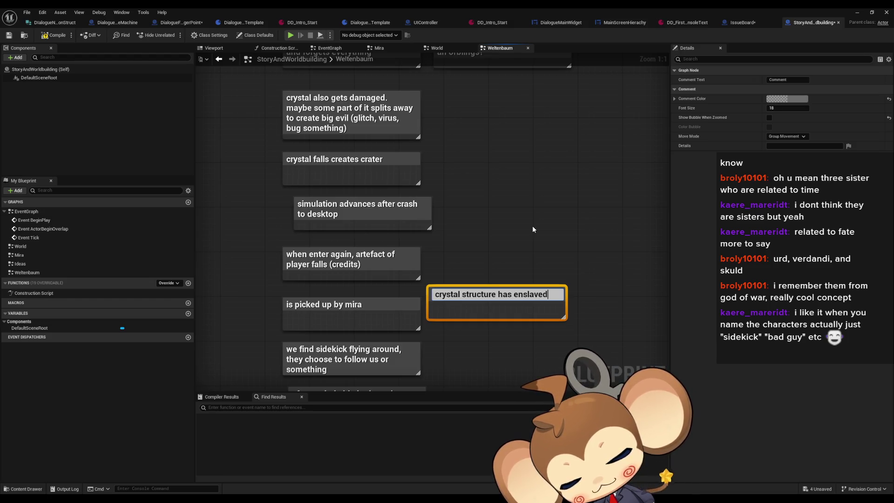
{"action": "type", "text": " orblings ("}
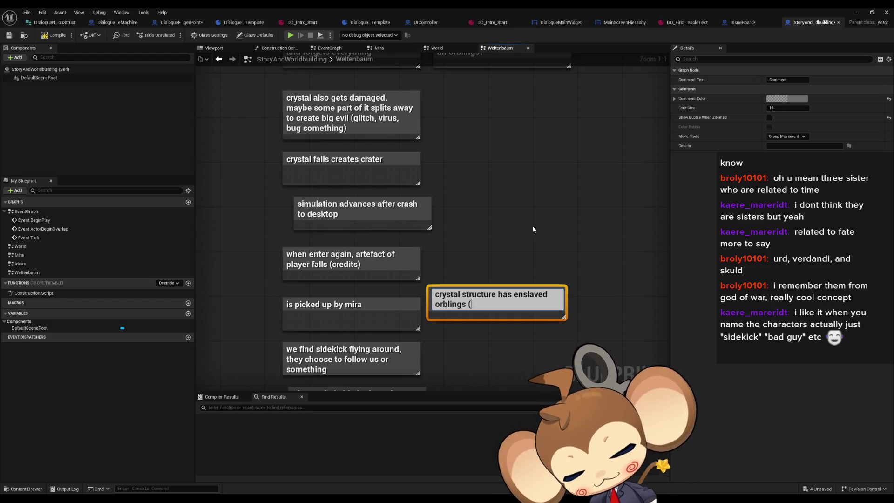
{"action": "type", "text": "we do not know "}
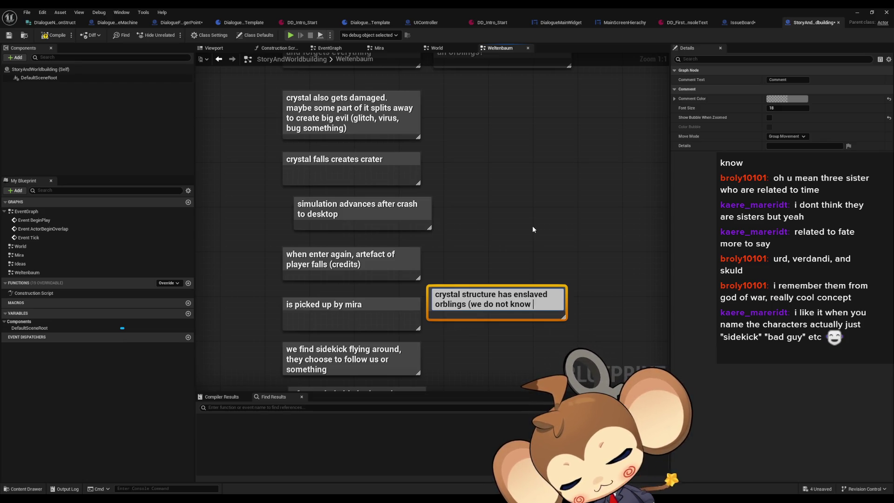
{"action": "type", "text": "this)"}
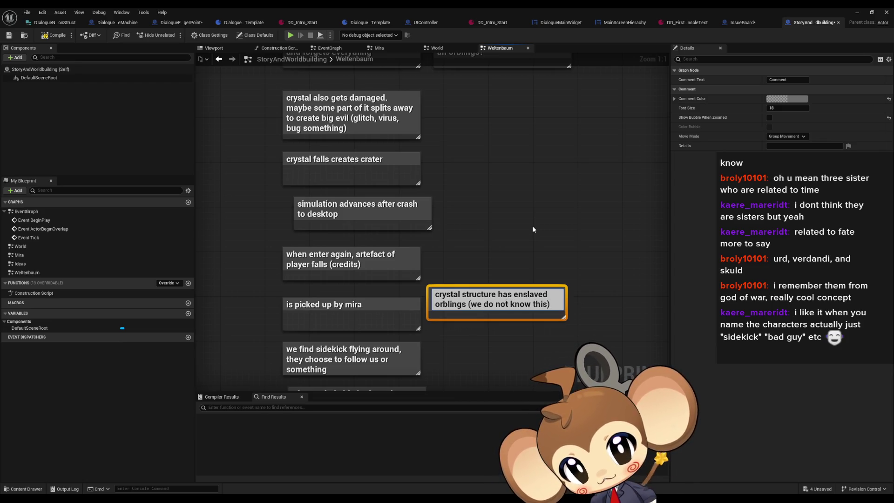
{"action": "type", "text": " (n"}
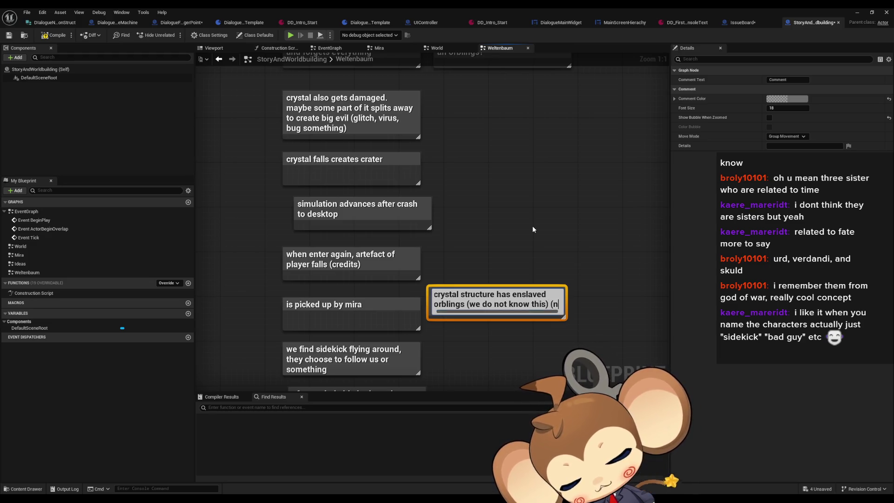
{"action": "type", "text": "oone knows this)"}
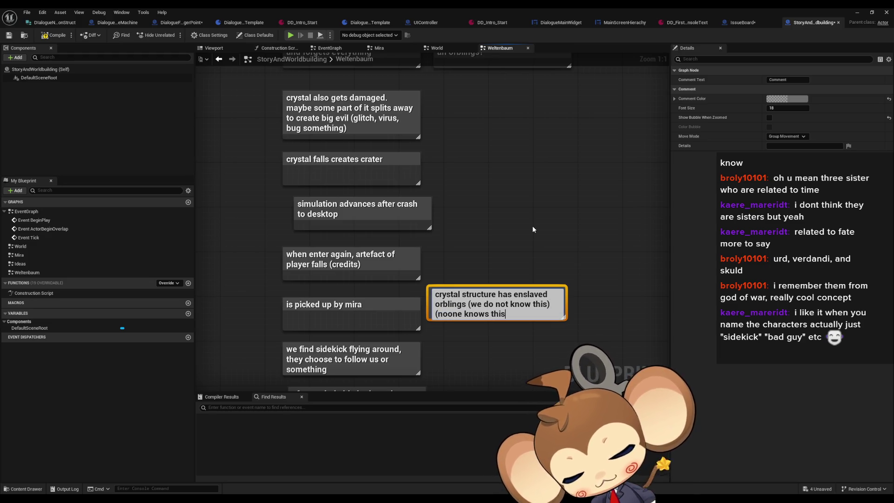
Commit the enslaved-orblings note and add one saying people around the world don't see orblings anymore
{"action": "key", "text": "Return"}
{"action": "type", "text": "c"}
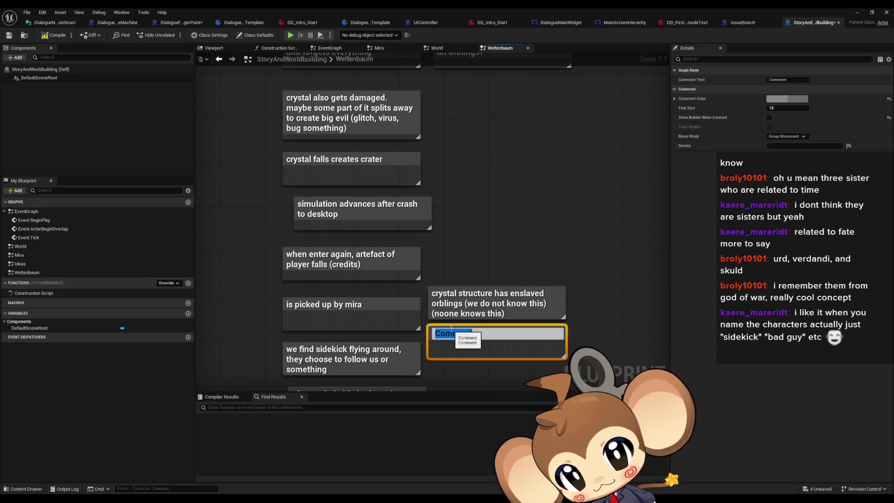
{"action": "type", "text": "peop"}
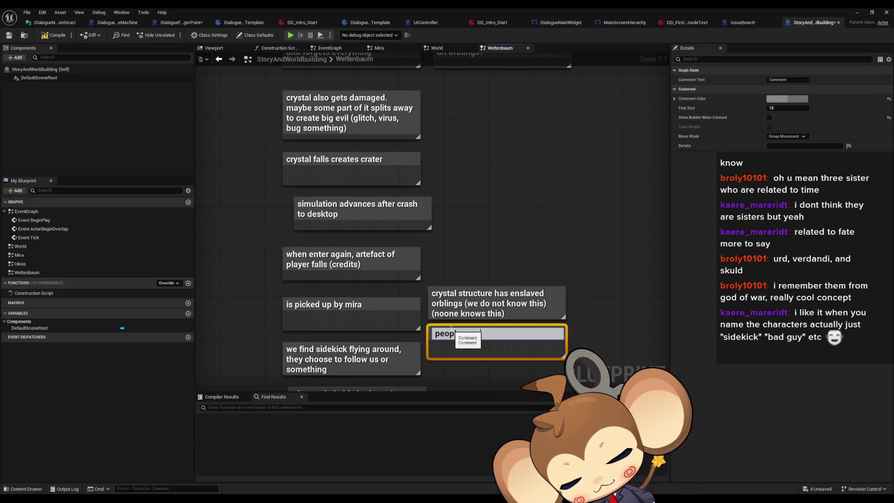
{"action": "type", "text": "le around the world"}
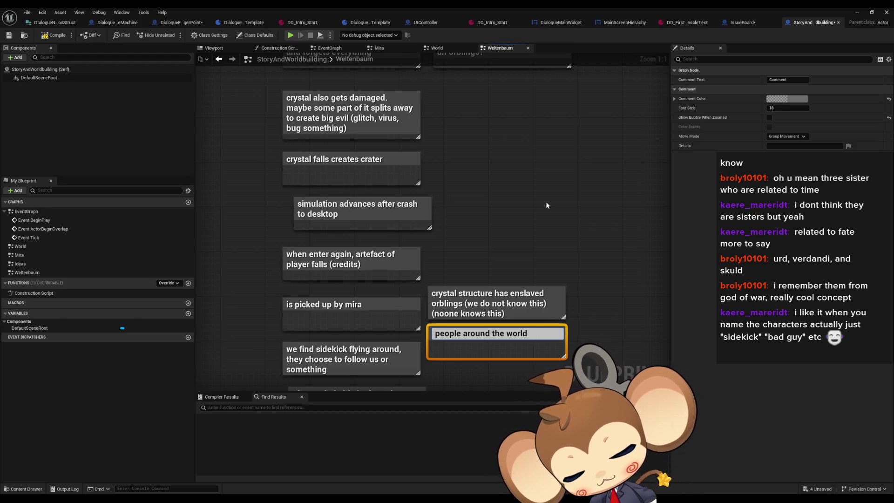
{"action": "type", "text": "ont see"}
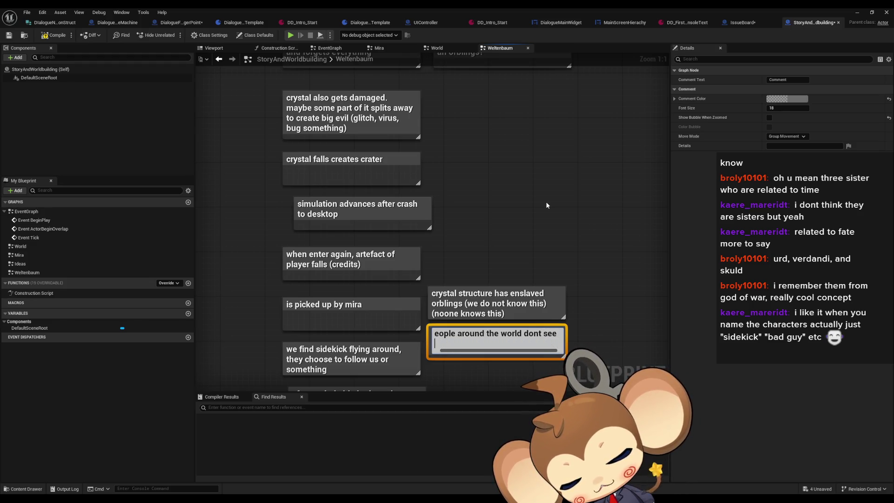
{"action": "type", "text": "orbligns anymore "}
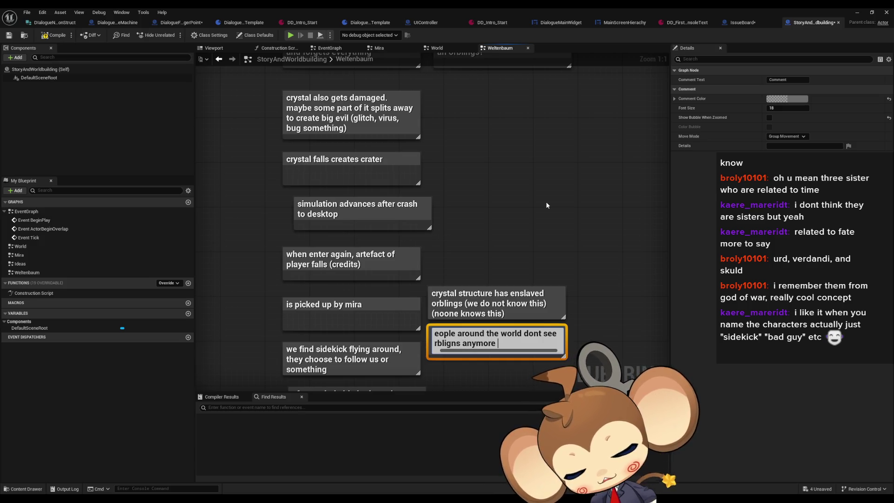
{"action": "type", "text": ", only at th"}
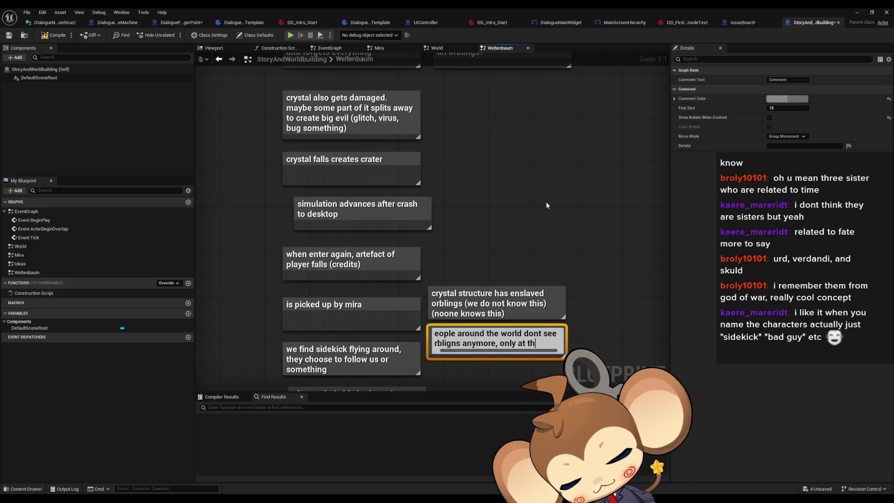
{"action": "type", "text": "lace"}
{"action": "key", "text": "Return"}
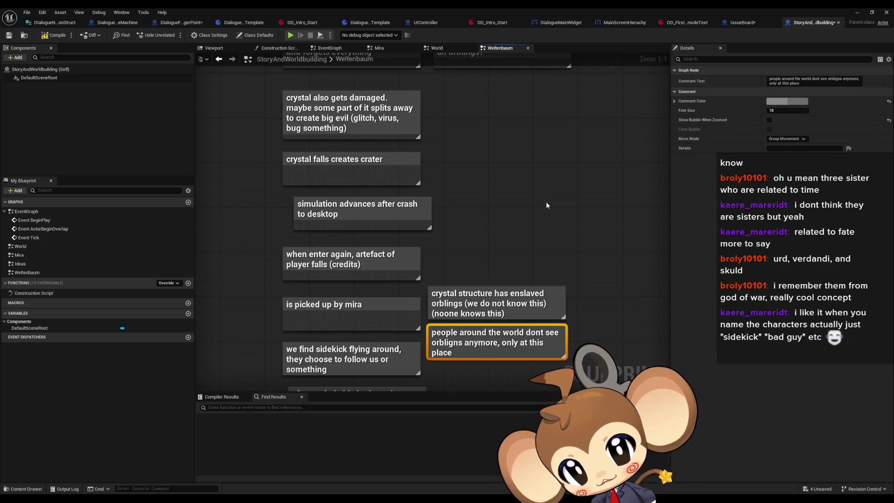
Add an act 2 note reading 'people investigating crystal structure'
{"action": "mouse_move", "coordinate": [546, 201]}
{"action": "left_mouse_down"}
{"action": "mouse_move", "coordinate": [530, 218]}
{"action": "mouse_move", "coordinate": [549, 191]}
{"action": "left_mouse_up"}
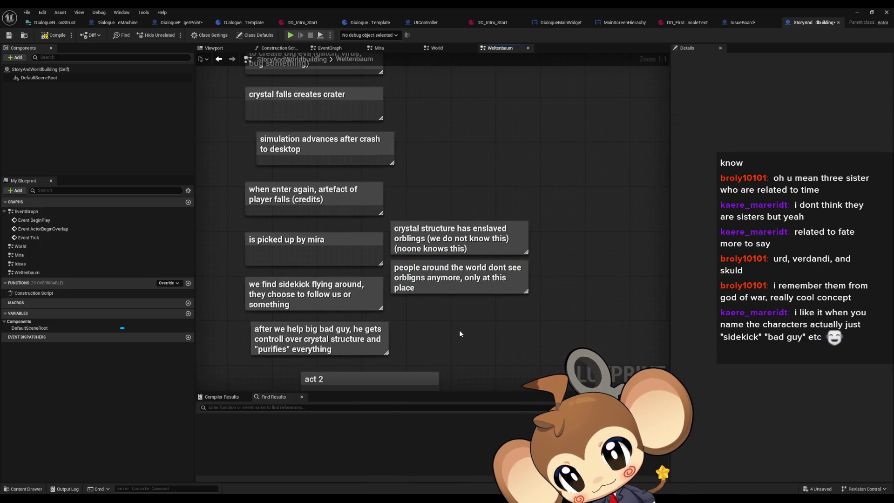
{"action": "left_click_drag", "start_coordinate": [459, 330], "coordinate": [466, 321]}
{"action": "type", "text": "cpe"}
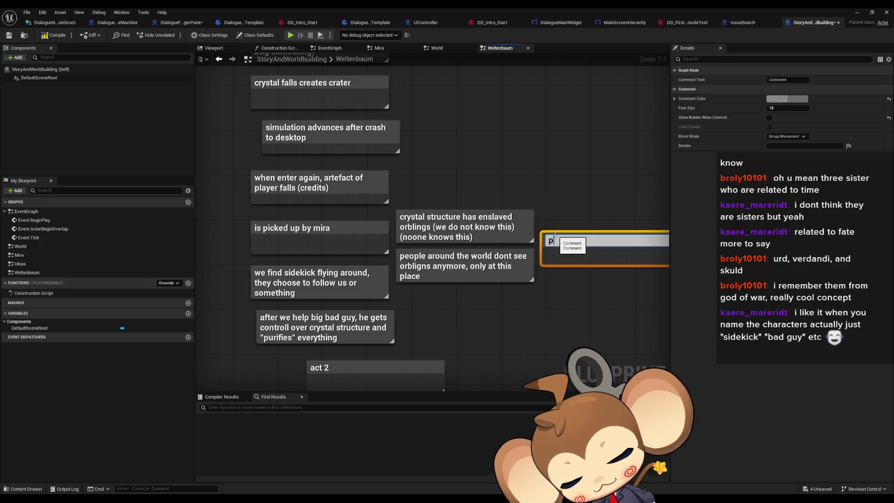
{"action": "type", "text": "inv"}
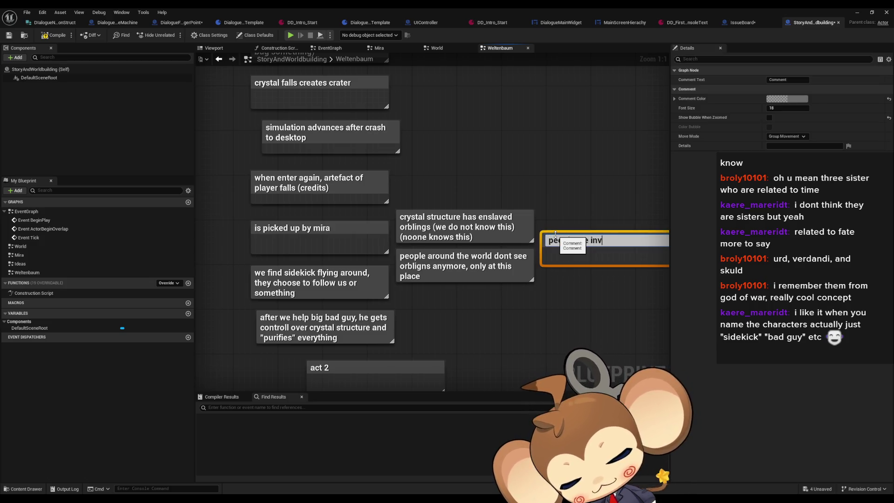
{"action": "type", "text": "estgating "}
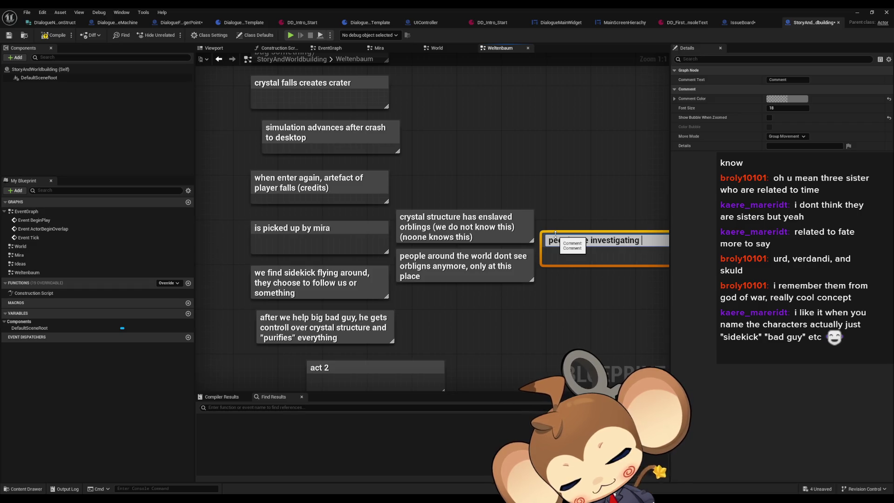
{"action": "type", "text": "crystal s"}
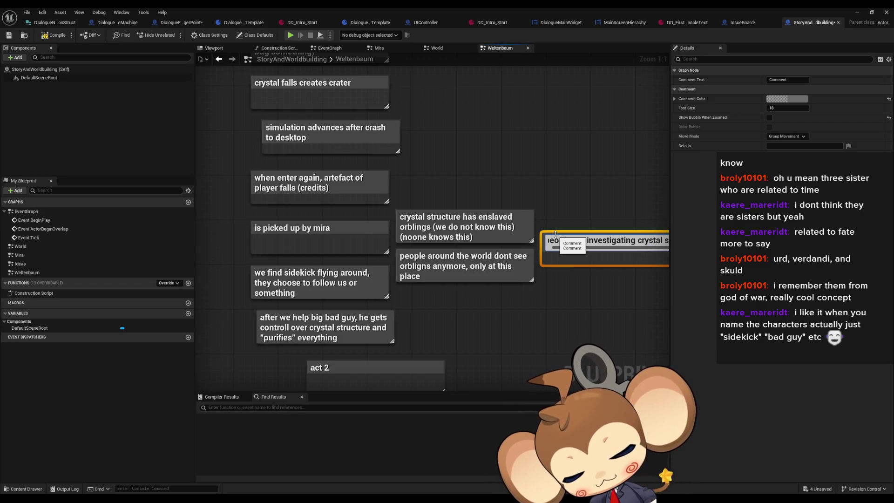
{"action": "type", "text": "tructure"}
{"action": "key", "text": "Return"}
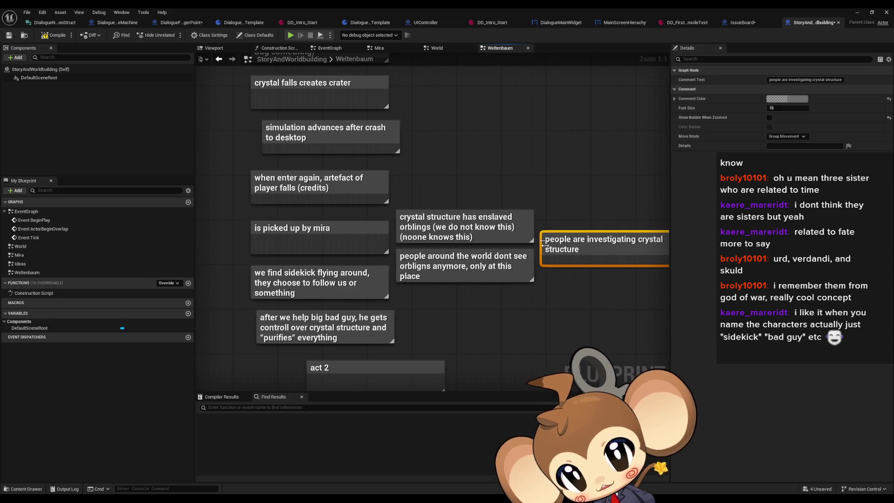
Delete an accidental wrapping comment and add the note about special people traveling into the crystal structure via artefacts
{"action": "key", "text": "c"}
{"action": "key", "text": "Return"}
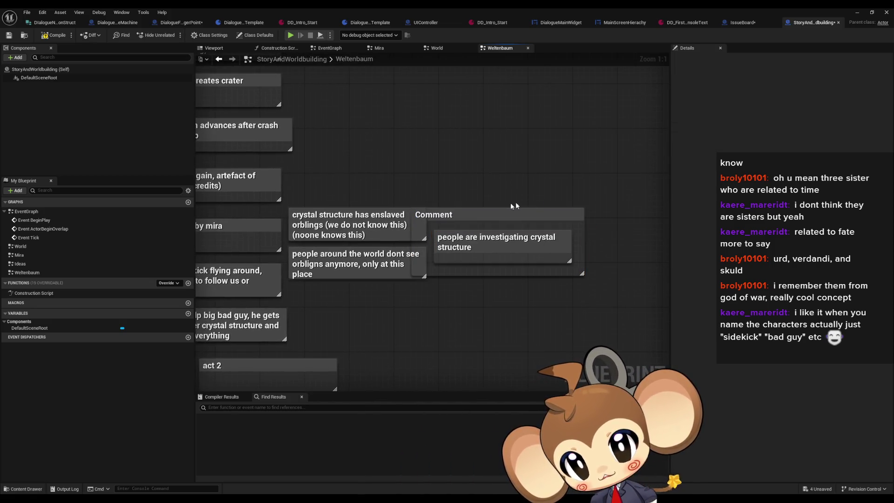
{"action": "key", "text": "Delete"}
{"action": "key", "text": "c"}
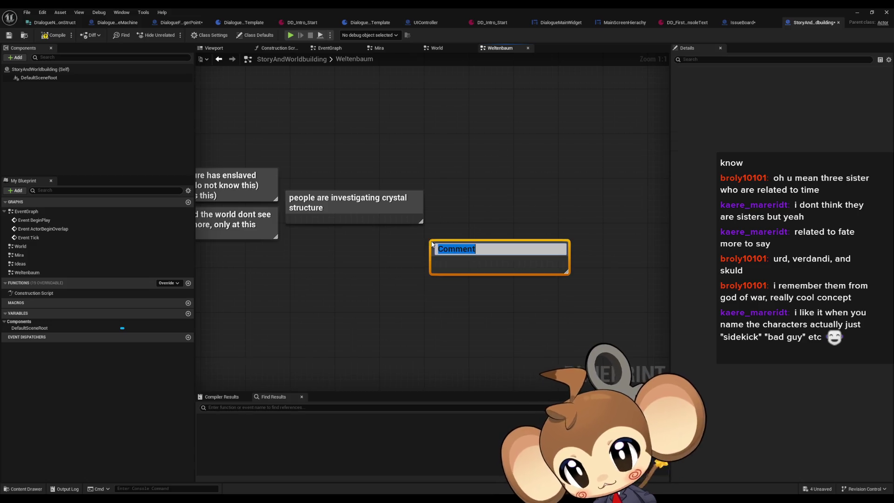
{"action": "key", "text": "BackSpace"}
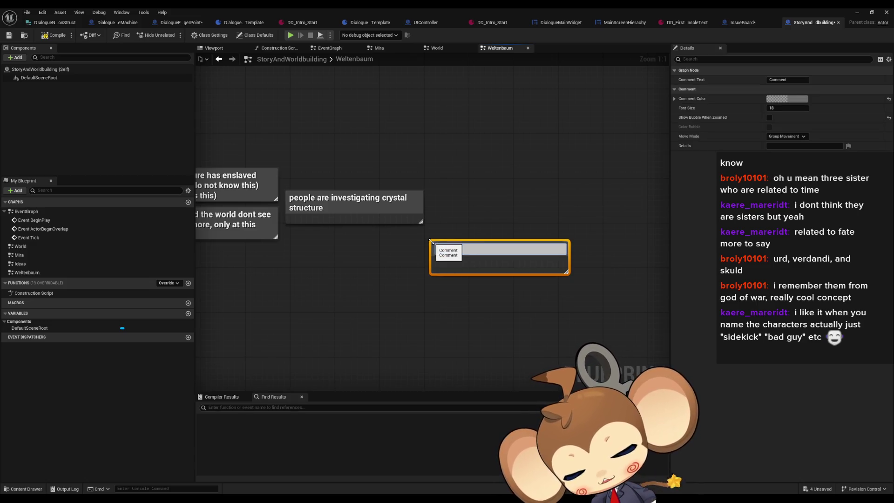
{"action": "type", "text": "I people "}
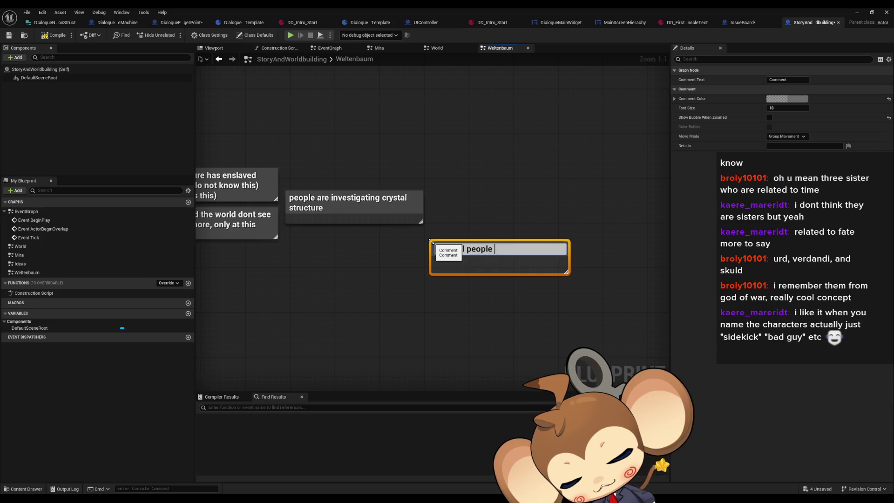
{"action": "type", "text": "have"}
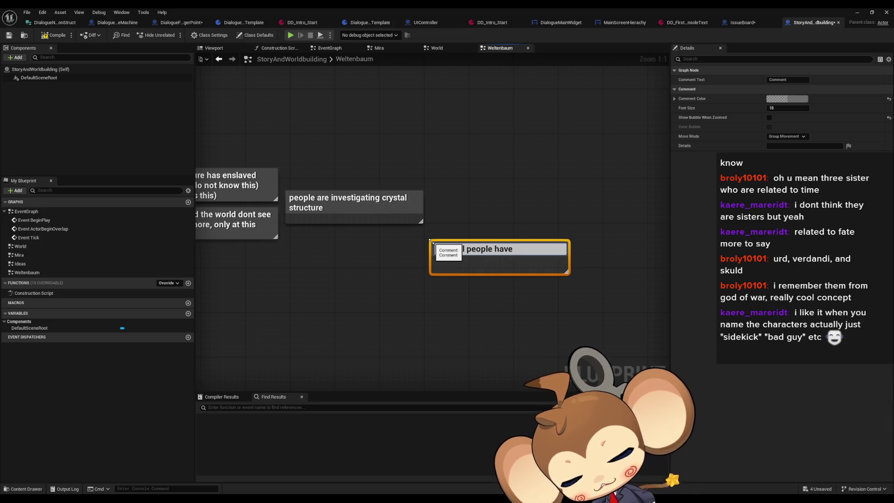
{"action": "type", "text": " artefact"}
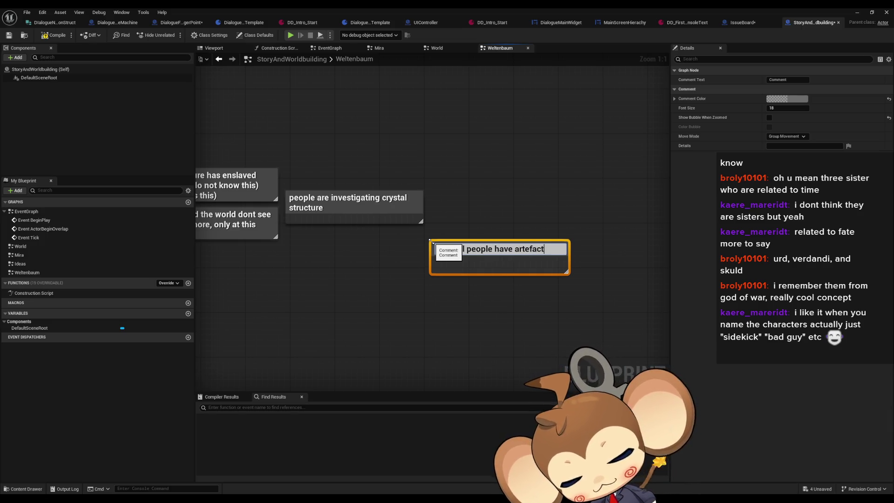
{"action": "type", "text": " actions t"}
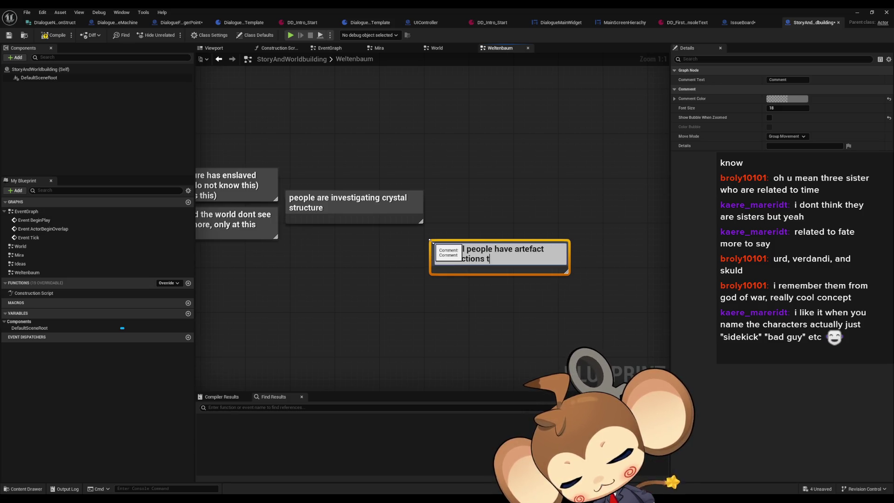
{"action": "type", "text": "o travel"}
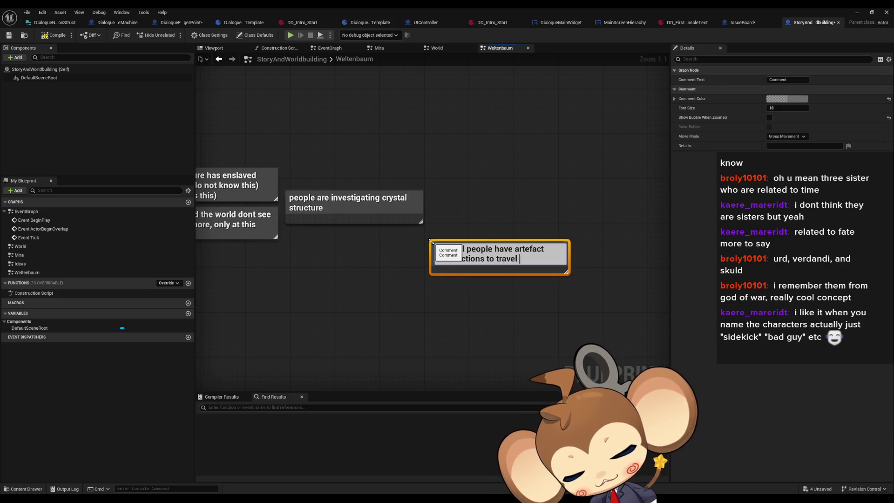
{"action": "type", "text": "into the cr"}
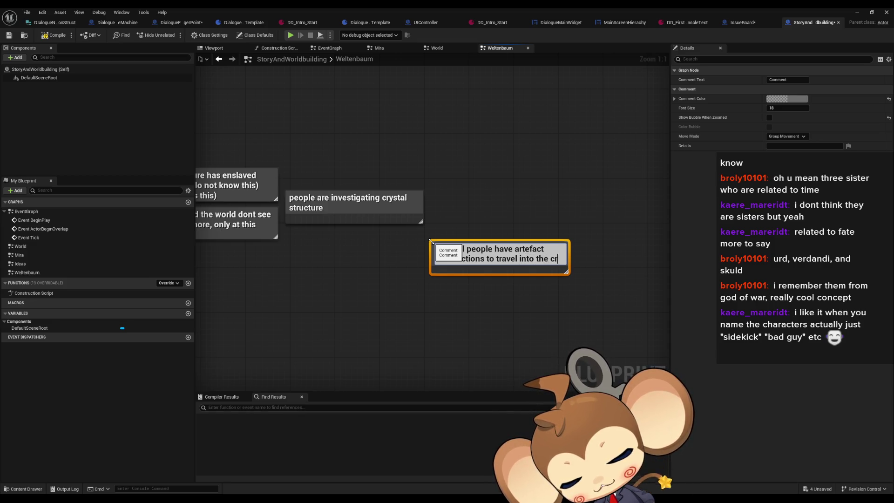
{"action": "type", "text": "ystal stru"}
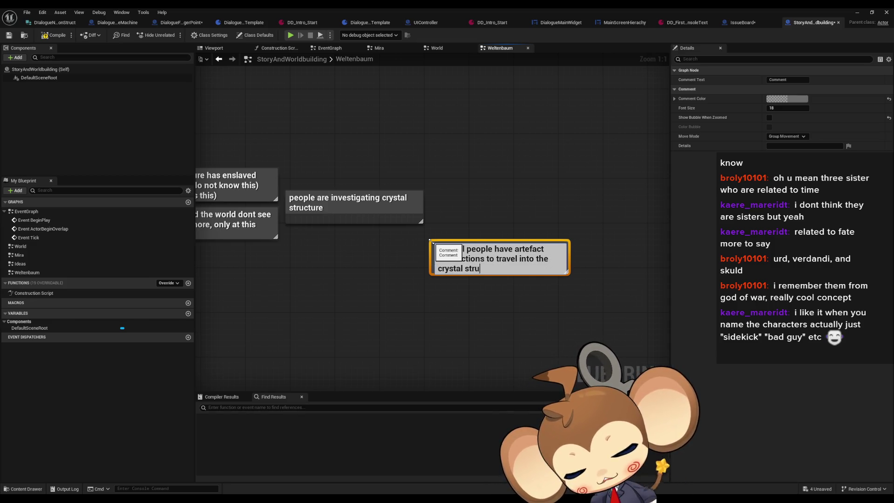
{"action": "type", "text": "cture, else they phas"}
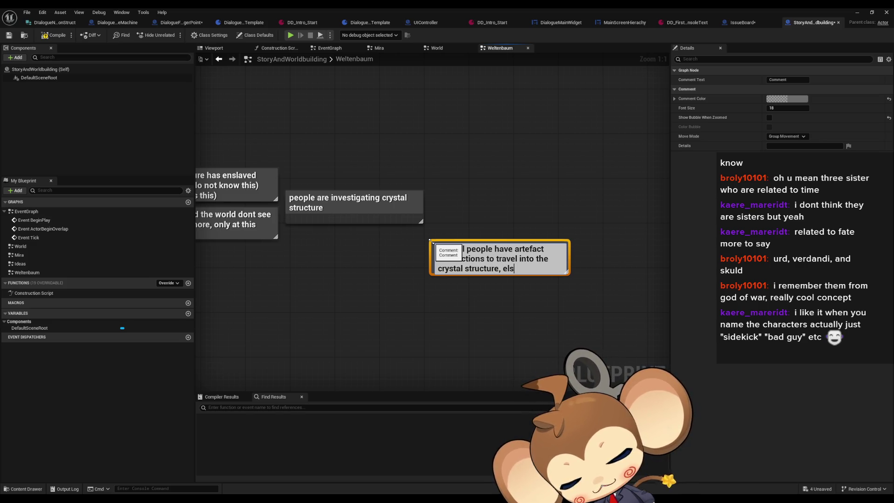
{"action": "type", "text": "e"}
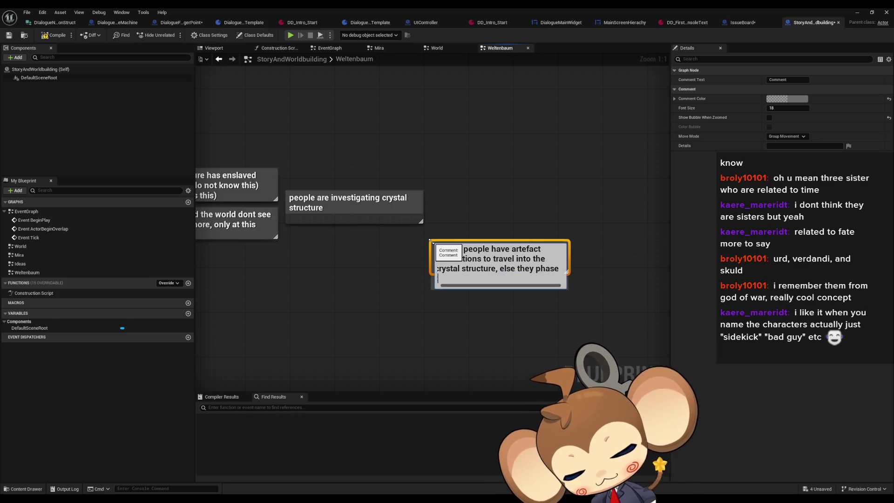
{"action": "type", "text": " through everything"}
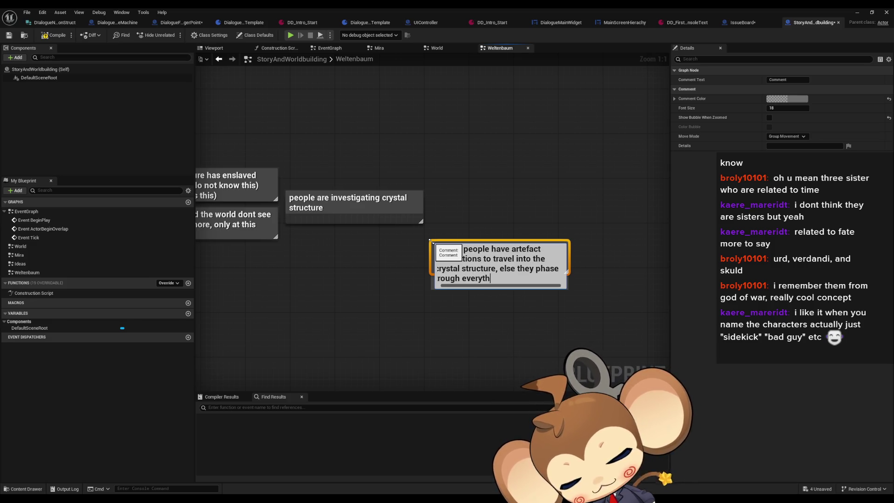
{"action": "key", "text": "Return"}
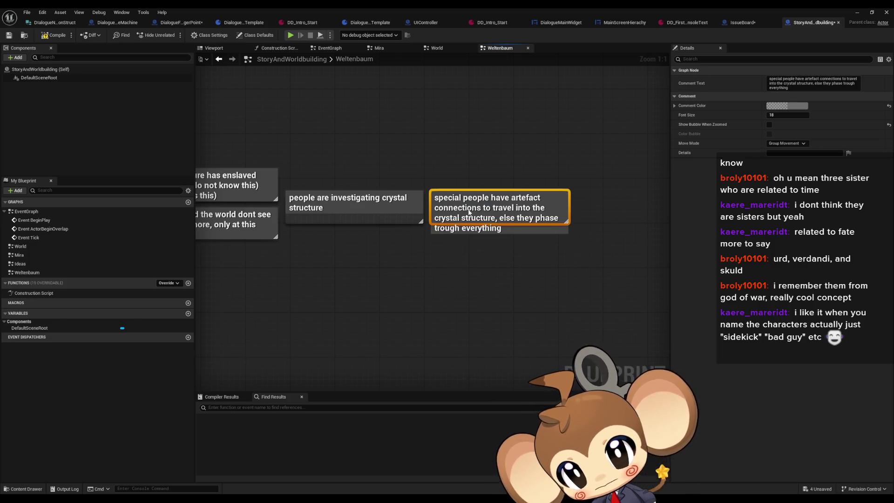
{"action": "left_click", "coordinate": [455, 289]}
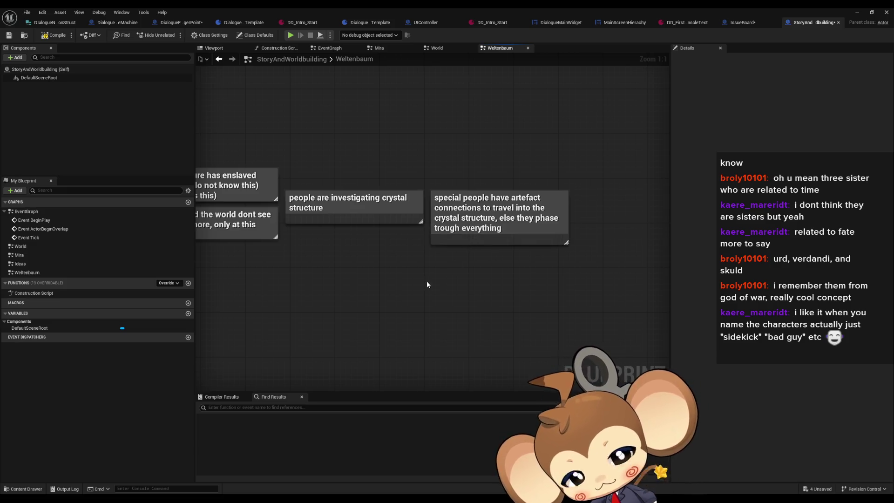
Pan and zoom out to Zoom -2 to show the act 2 notes and blank Comment box
{"action": "mouse_move", "coordinate": [429, 286]}
{"action": "left_mouse_down"}
{"action": "mouse_move", "coordinate": [513, 248]}
{"action": "mouse_move", "coordinate": [479, 259]}
{"action": "left_mouse_up"}
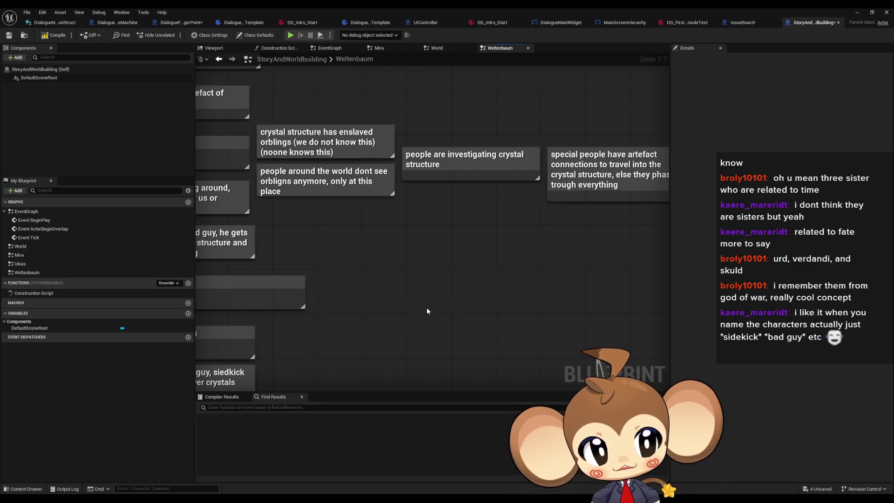
{"action": "left_click_drag", "start_coordinate": [426, 308], "coordinate": [513, 232]}
{"action": "scroll", "coordinate": [512, 232], "scroll_direction": "down", "scroll_amount": 1}
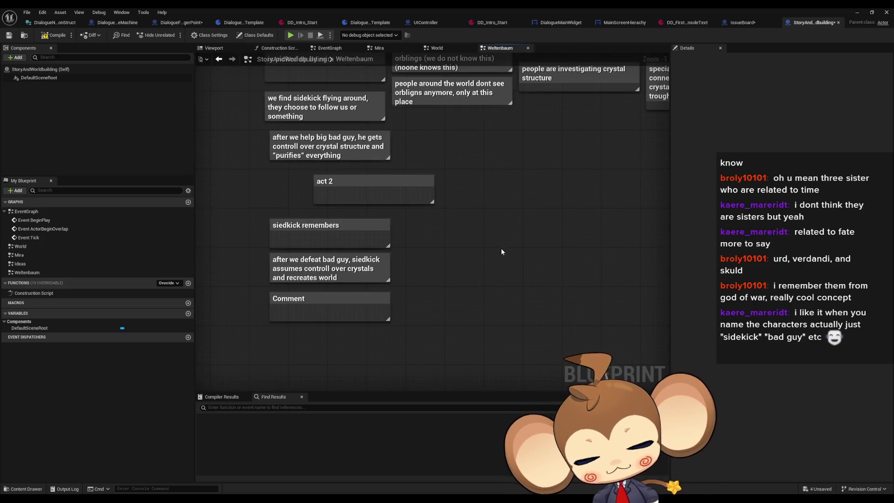
{"action": "mouse_move", "coordinate": [502, 251]}
{"action": "left_mouse_down"}
{"action": "mouse_move", "coordinate": [496, 241]}
{"action": "mouse_move", "coordinate": [522, 232]}
{"action": "left_mouse_up"}
{"action": "scroll", "coordinate": [406, 277], "scroll_direction": "down", "scroll_amount": 1}
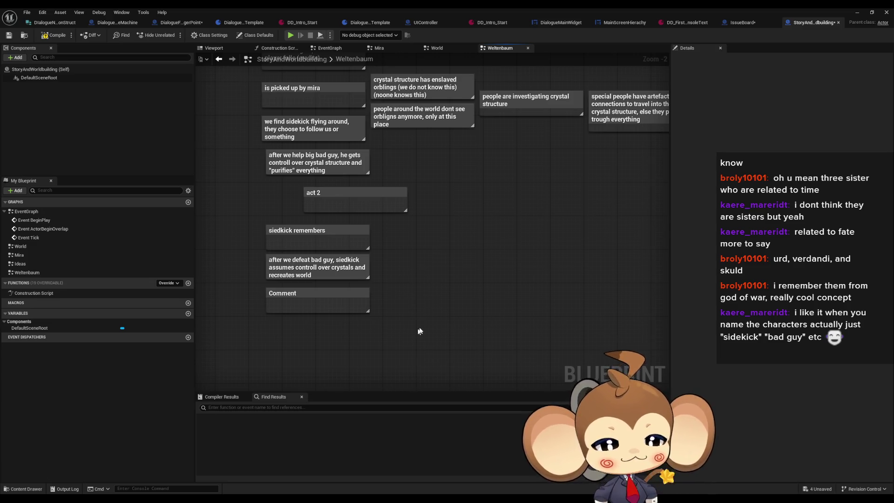
Retitle the blank Comment box 'orblings not enslaved anymore, crystals help the world somehow?'
{"action": "left_click_drag", "start_coordinate": [417, 332], "coordinate": [453, 285]}
{"action": "left_click", "coordinate": [318, 223]}
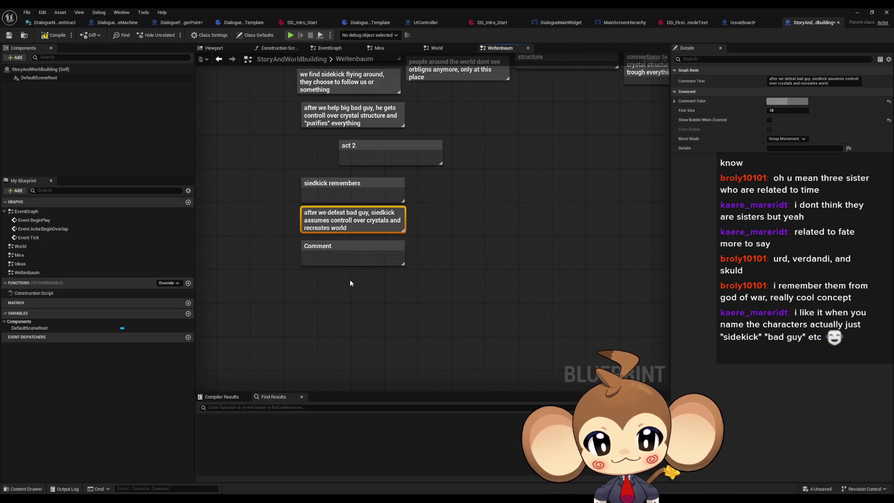
{"action": "mouse_move", "coordinate": [354, 256]}
{"action": "left_mouse_down"}
{"action": "mouse_move", "coordinate": [397, 261]}
{"action": "mouse_move", "coordinate": [400, 241]}
{"action": "left_mouse_up"}
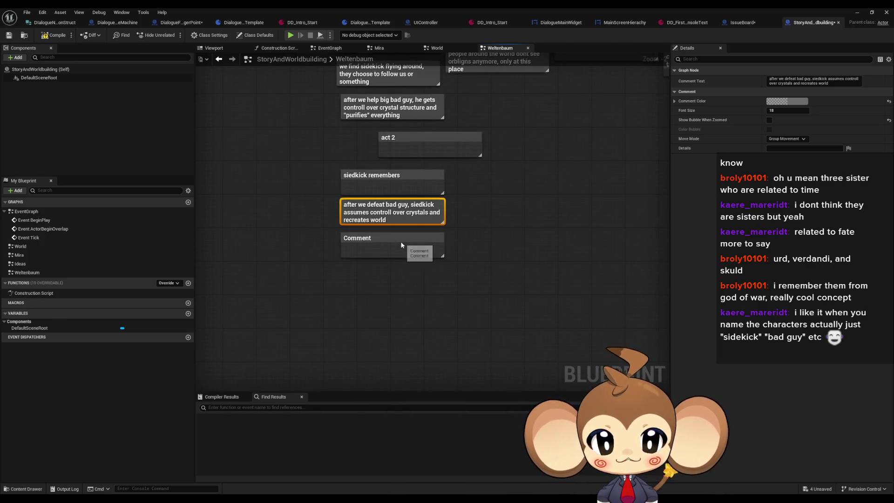
{"action": "double_click", "coordinate": [369, 238]}
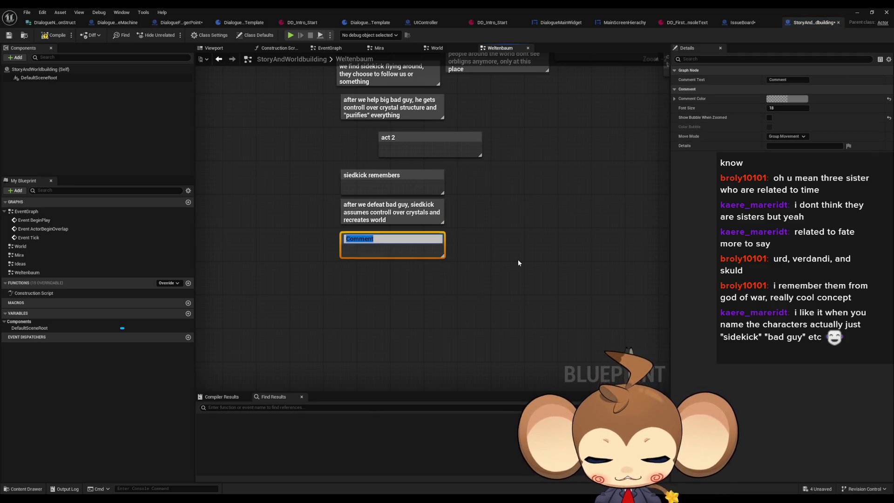
{"action": "type", "text": "orblings not e"}
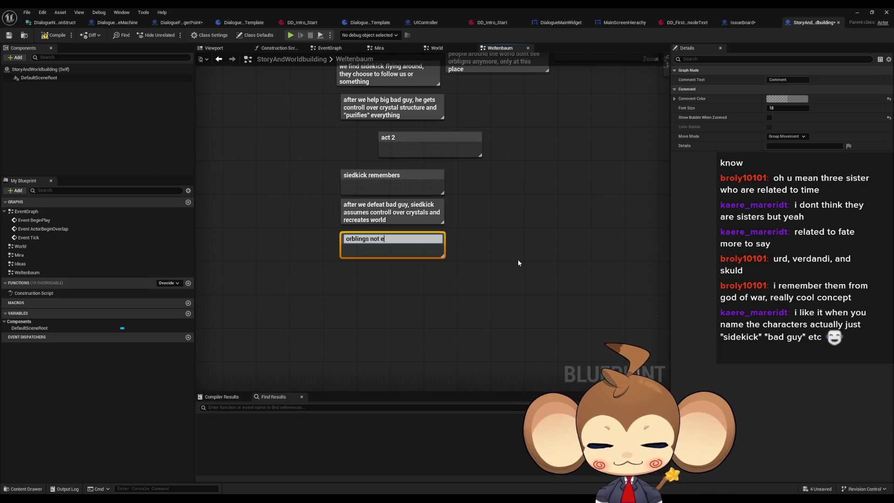
{"action": "type", "text": "nslaved anym"}
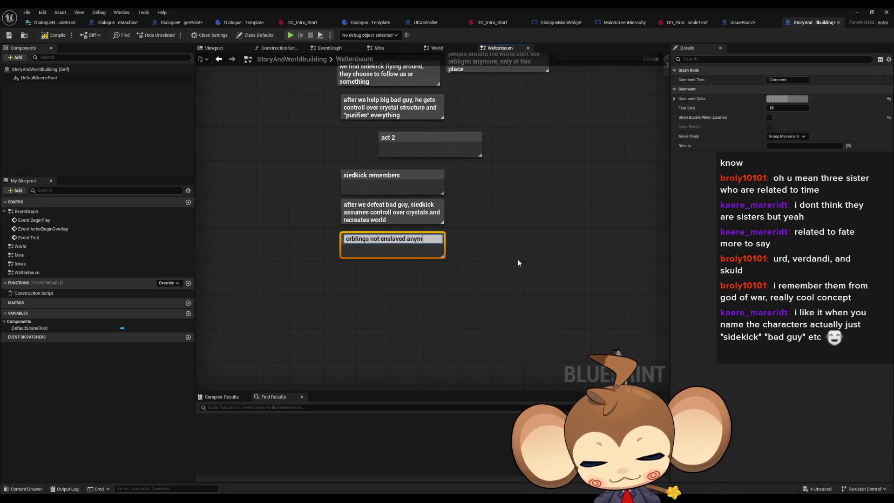
{"action": "type", "text": "ore, crysta"}
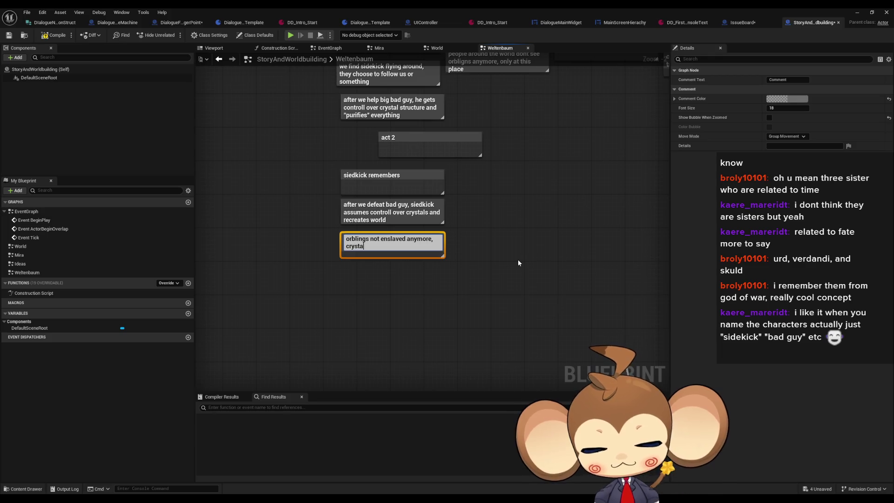
{"action": "type", "text": "ls"}
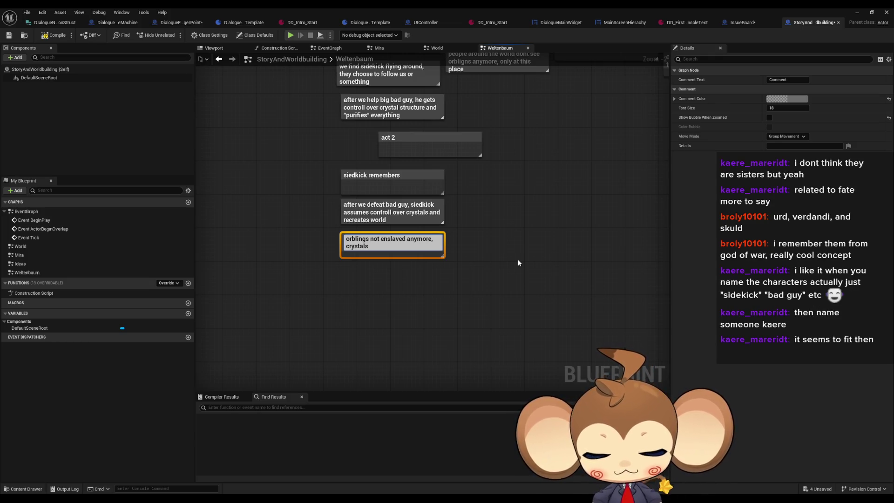
{"action": "type", "text": " help"}
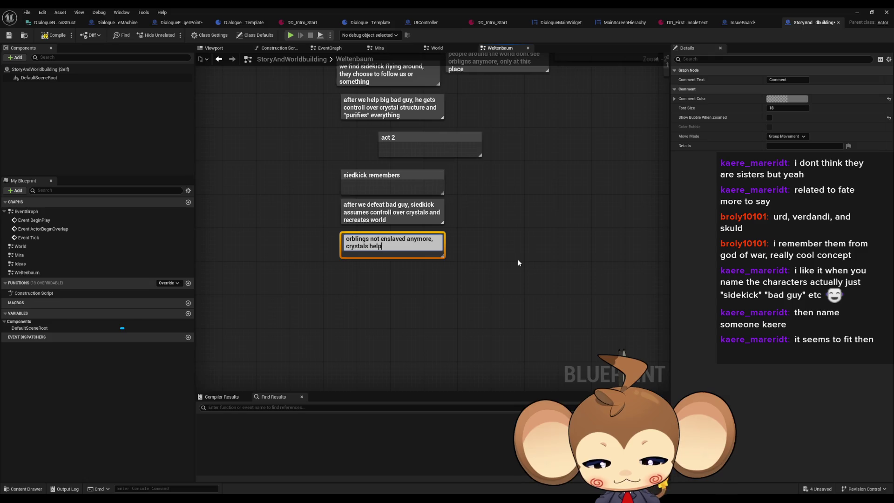
{"action": "type", "text": " the world somehow?"}
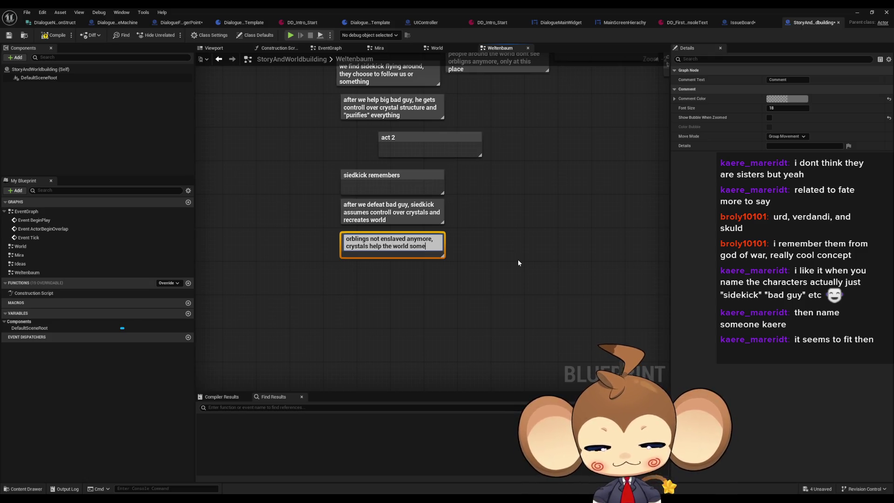
{"action": "key", "text": "Return"}
{"action": "left_click", "coordinate": [518, 259]}
Add a note 'there are even more orblings now' and line it up beside the orblings note
{"action": "type", "text": "c"}
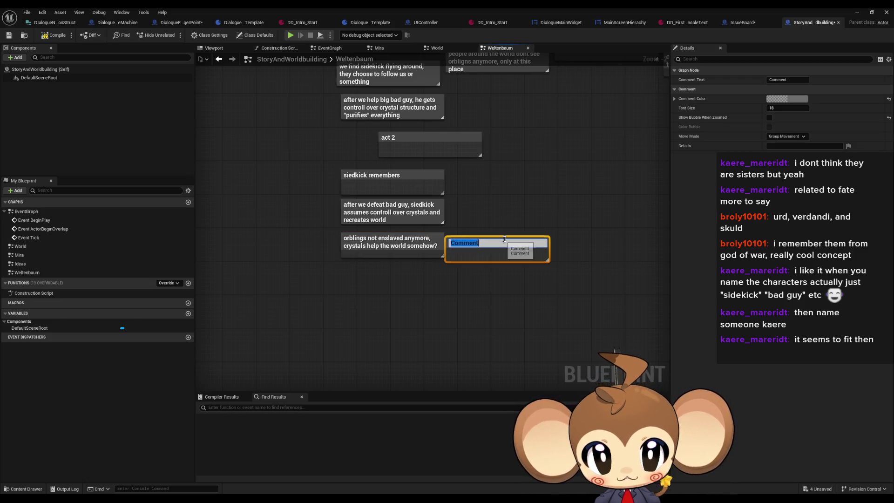
{"action": "type", "text": "there are even more"}
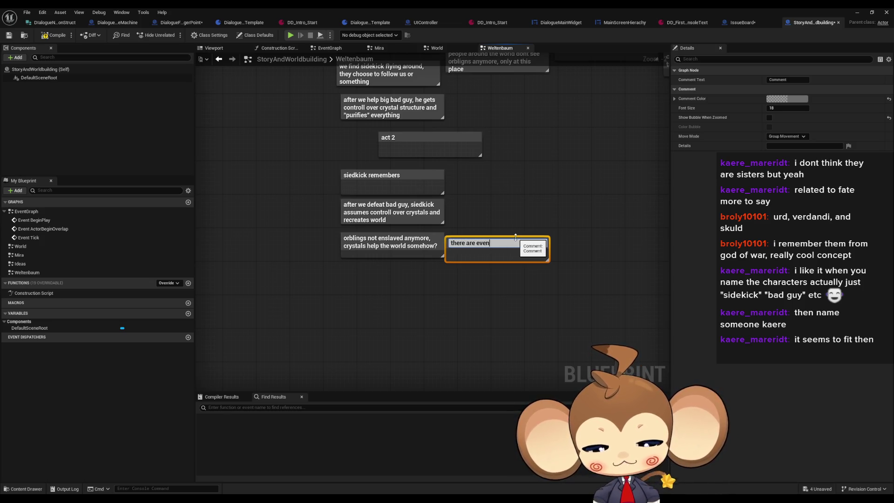
{"action": "type", "text": " orbli"}
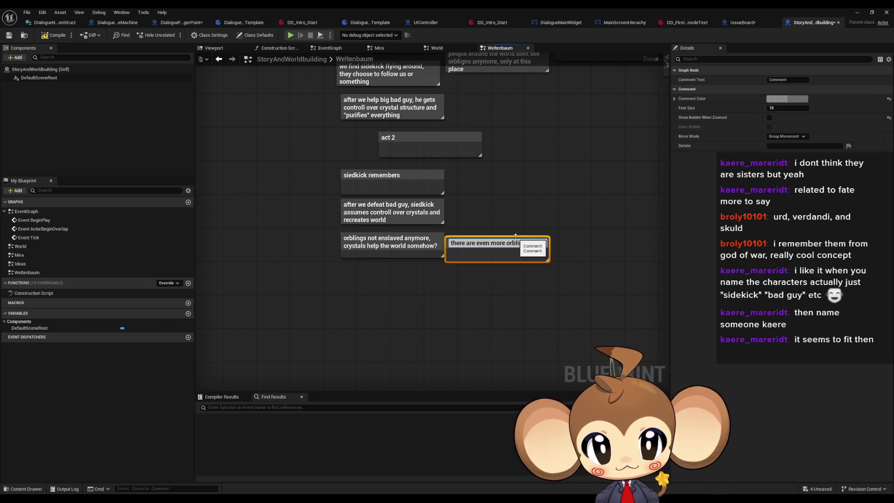
{"action": "key", "text": "Return"}
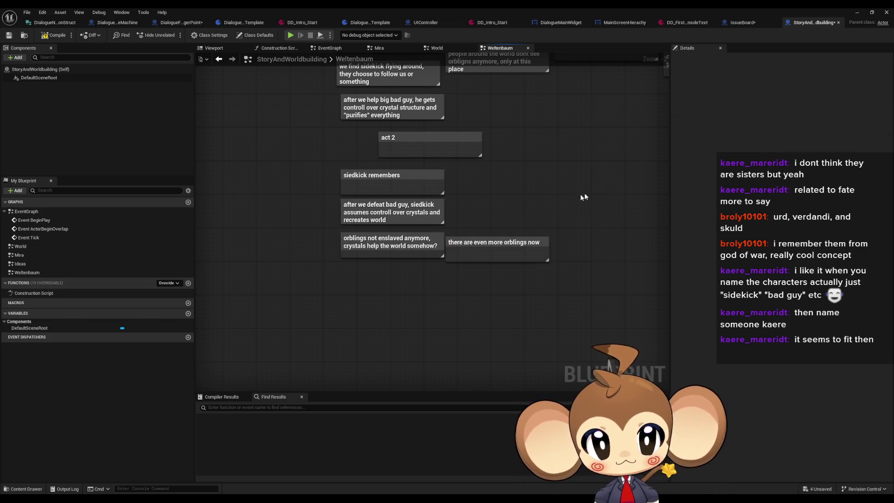
{"action": "left_click_drag", "start_coordinate": [482, 244], "coordinate": [488, 240]}
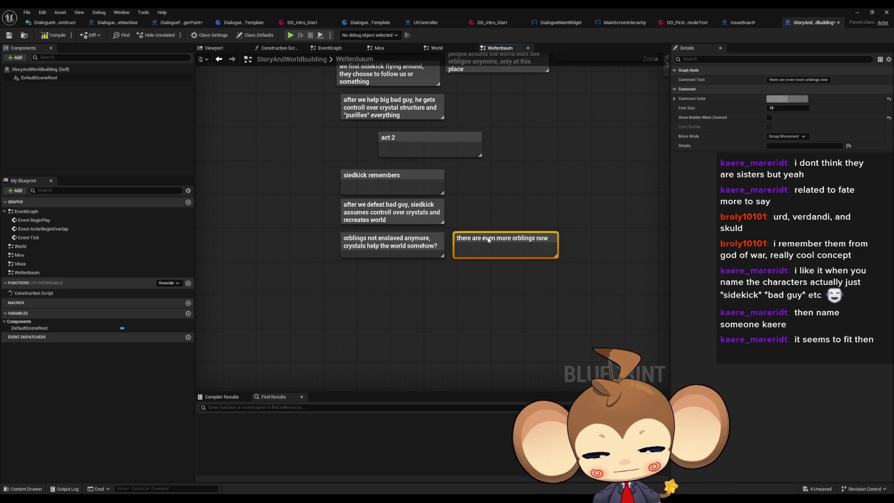
{"action": "left_click", "coordinate": [345, 264]}
Add a note below reading 'orblings also stay at crystal structure to help around'
{"action": "type", "text": "c"}
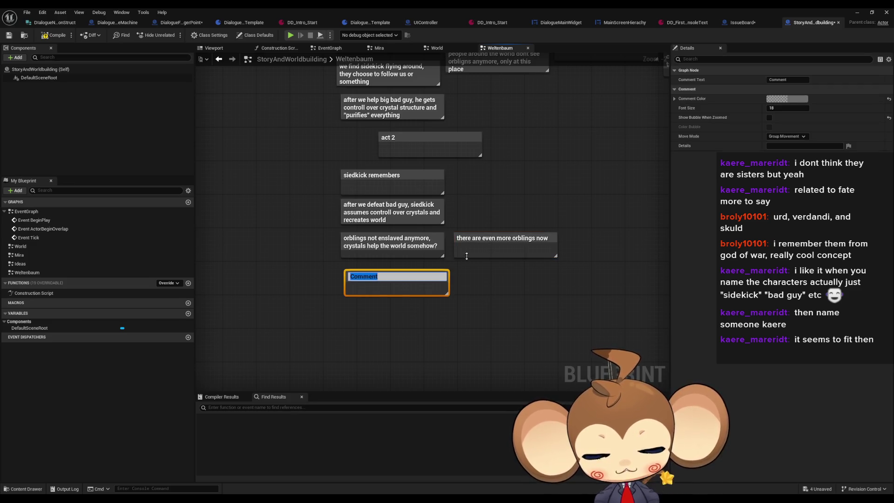
{"action": "type", "text": "orblings also st"}
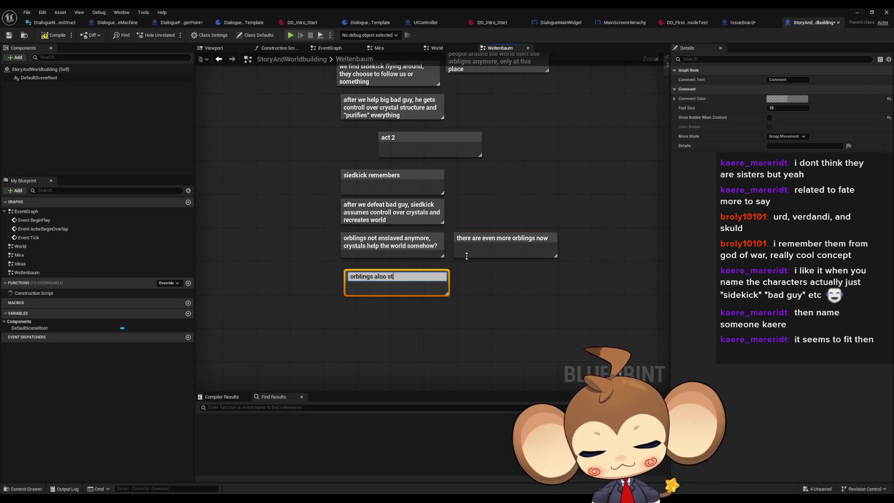
{"action": "type", "text": "ay at cryst"}
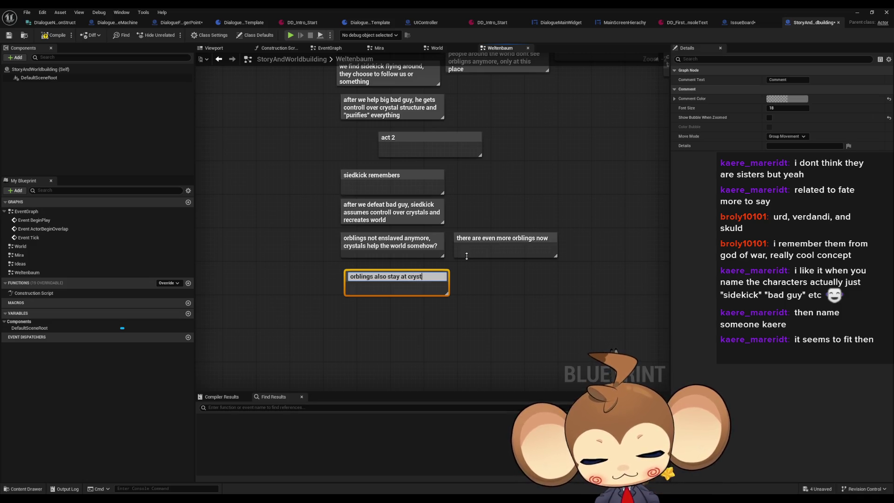
{"action": "type", "text": "al structur"}
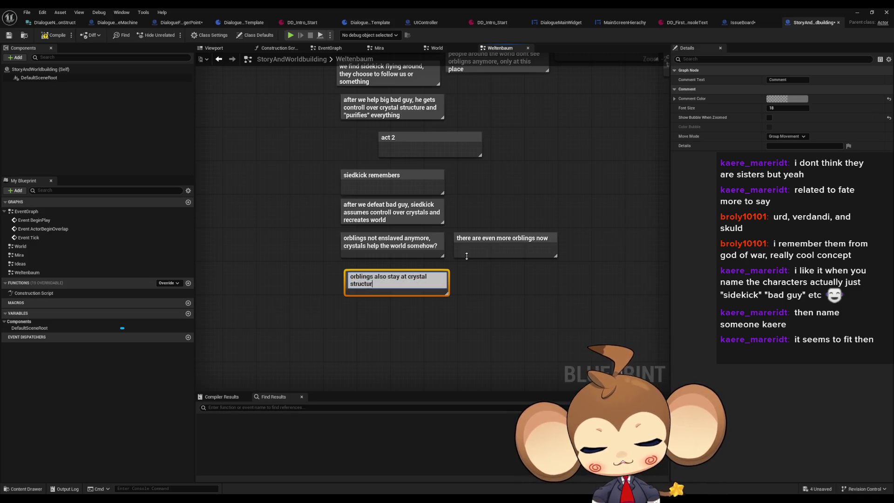
{"action": "type", "text": "e to help"}
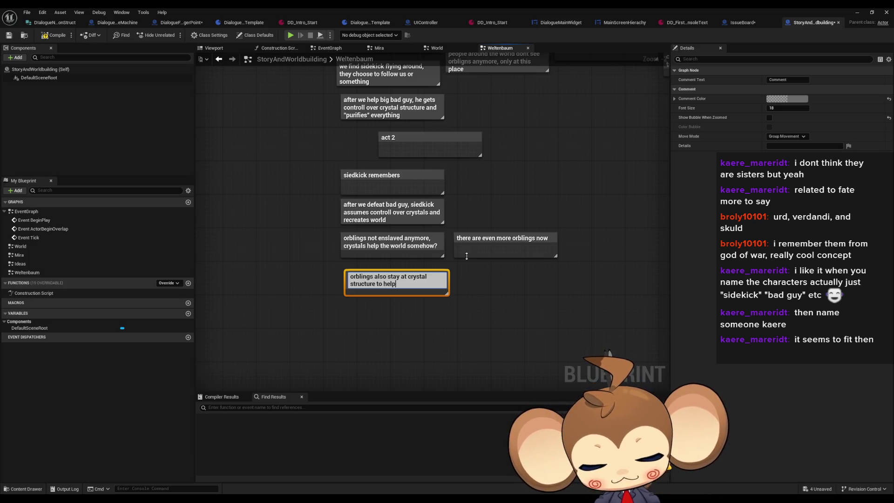
{"action": "type", "text": " around"}
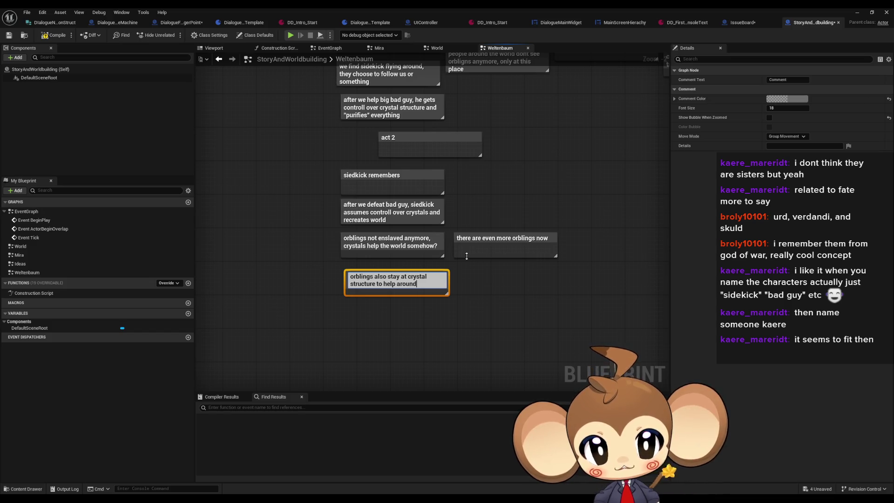
{"action": "key", "text": "Return"}
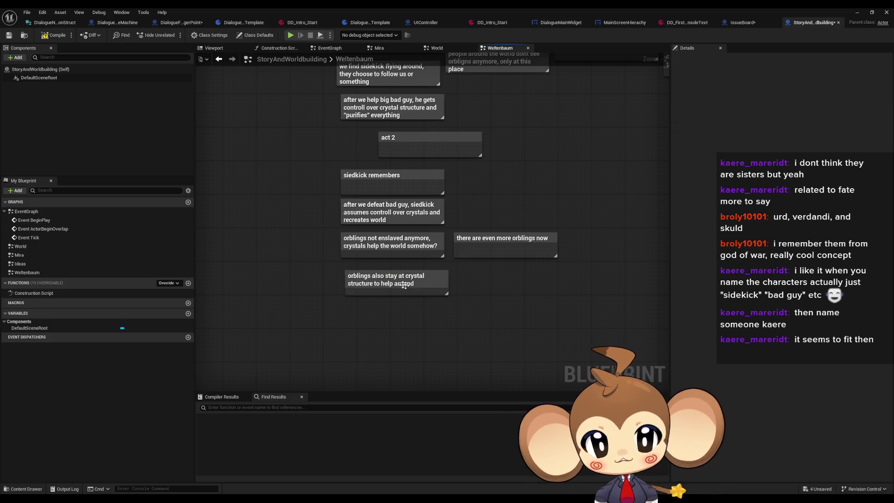
{"action": "left_click_drag", "start_coordinate": [388, 283], "coordinate": [389, 275]}
{"action": "left_click", "coordinate": [354, 300]}
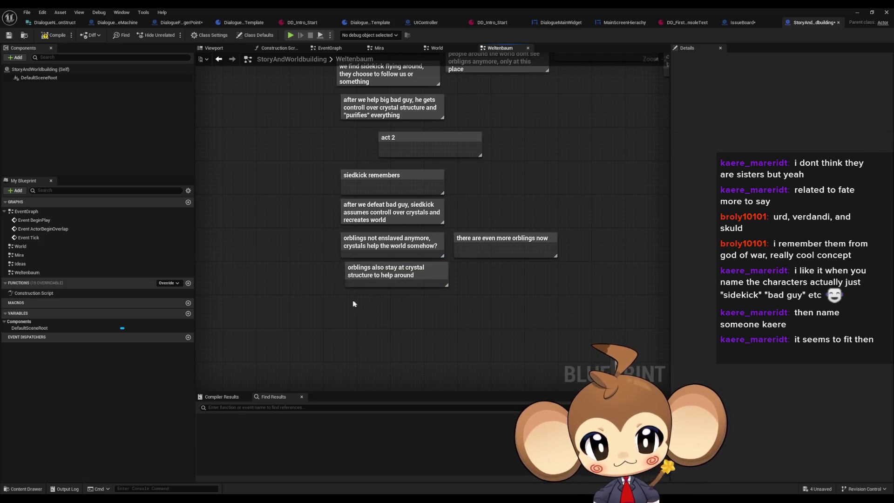
{"action": "key", "text": "c"}
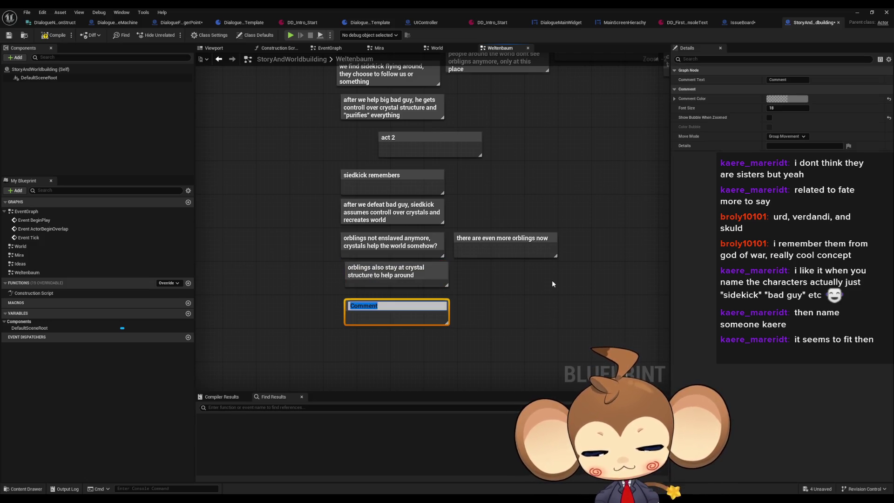
Write 'act 3 we help to grow crystal structure to grow into a new rift?' plus a line 'endless islands mode'
{"action": "type", "text": "act 3 we "}
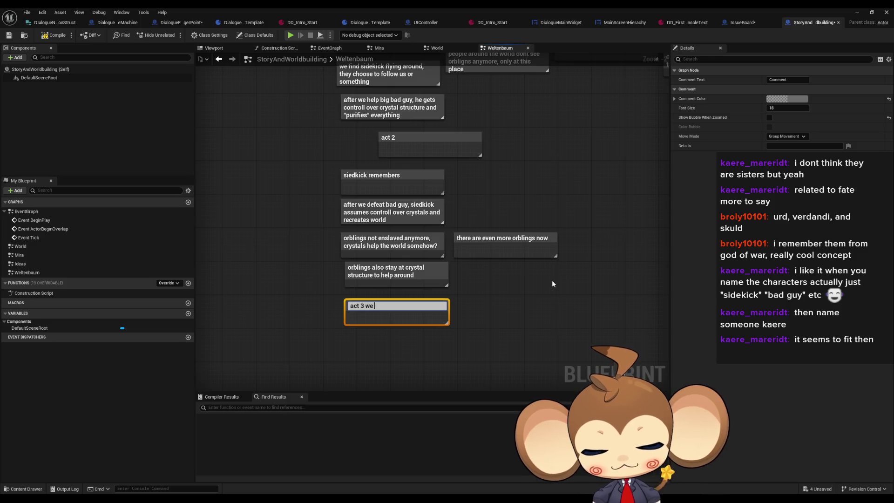
{"action": "type", "text": "help to g"}
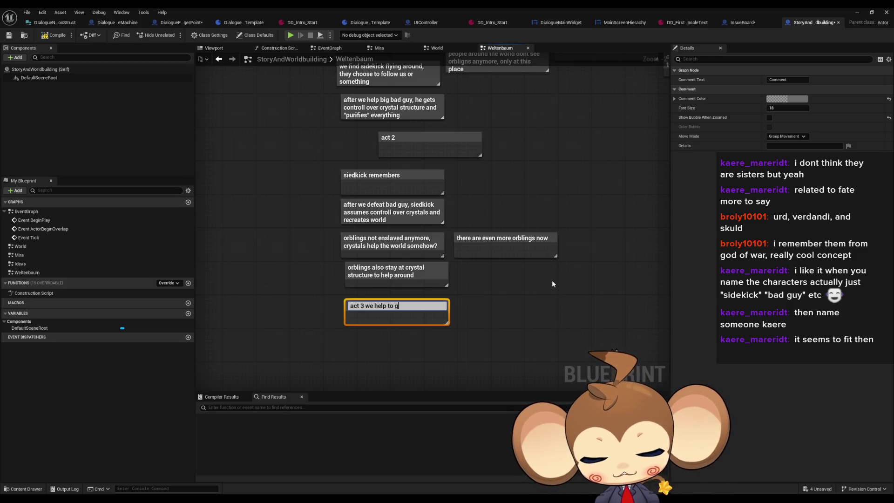
{"action": "type", "text": "row crysta"}
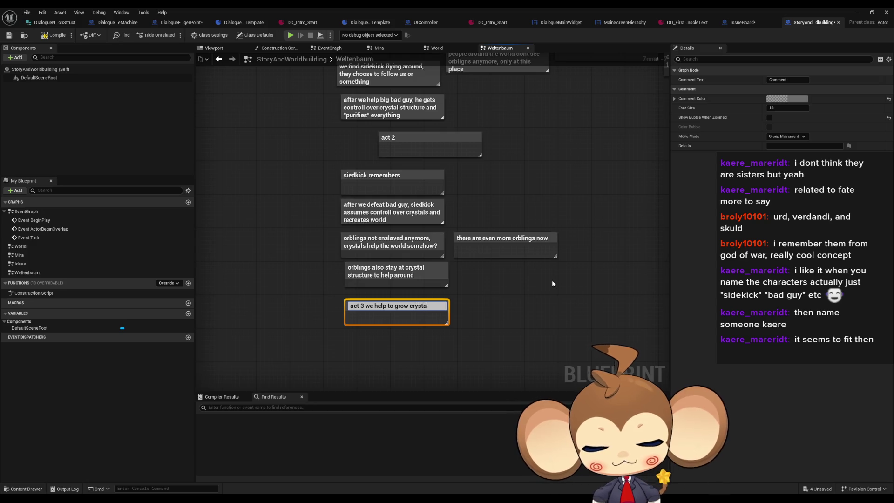
{"action": "type", "text": "l structure"}
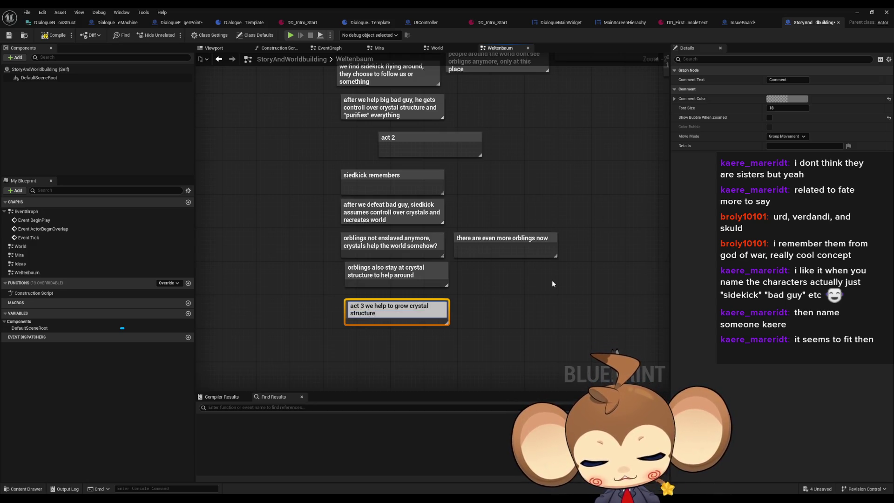
{"action": "type", "text": " to grow in"}
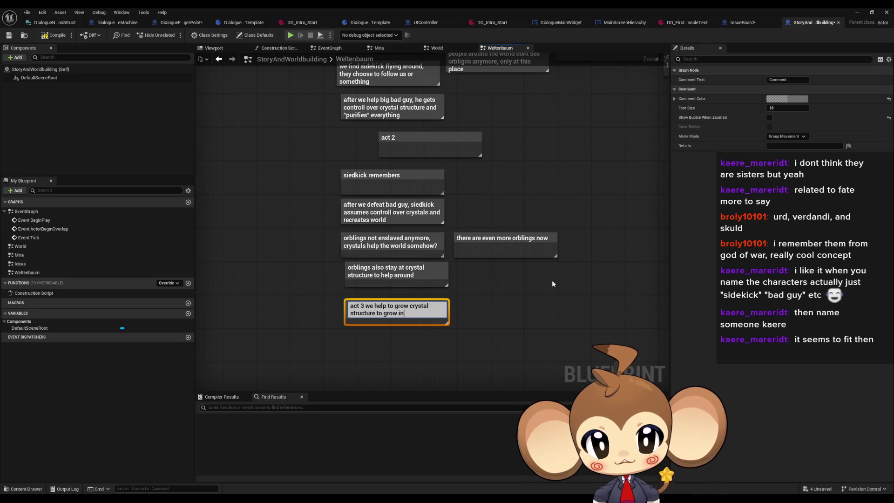
{"action": "type", "text": "to the rift"}
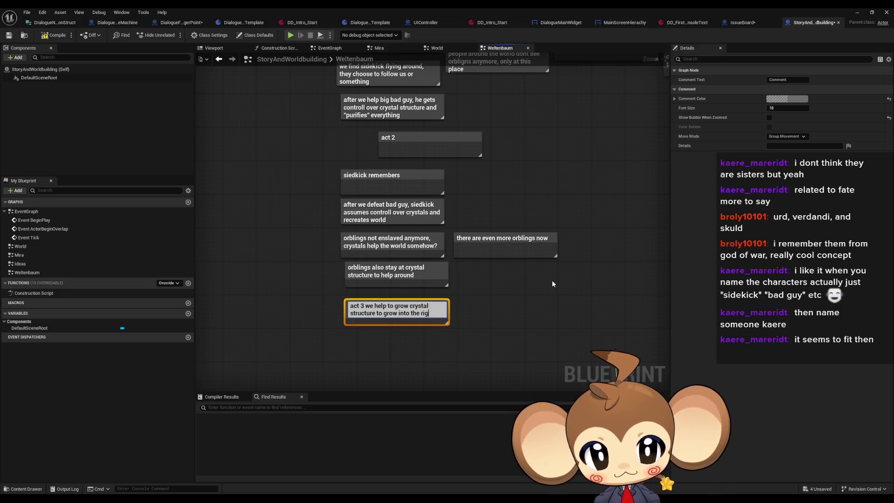
{"action": "key", "text": "BackSpace"}
{"action": "key", "text": "BackSpace"}
{"action": "key", "text": "BackSpace"}
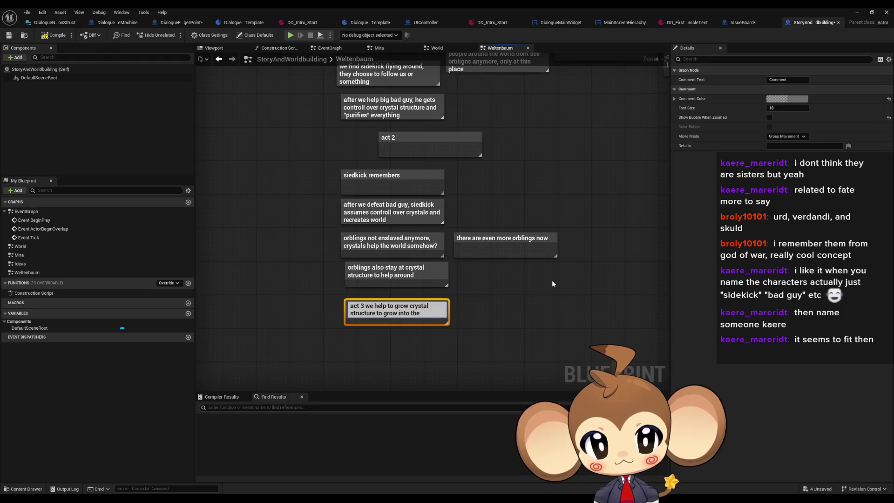
{"action": "key", "text": "BackSpace"}
{"action": "key", "text": "BackSpace"}
{"action": "key", "text": "BackSpace"}
{"action": "type", "text": "a new ri"}
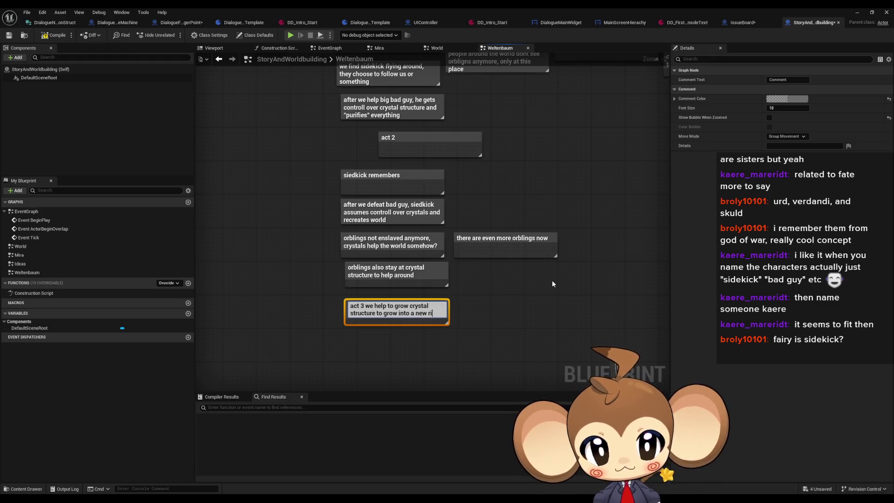
{"action": "type", "text": "ft?"}
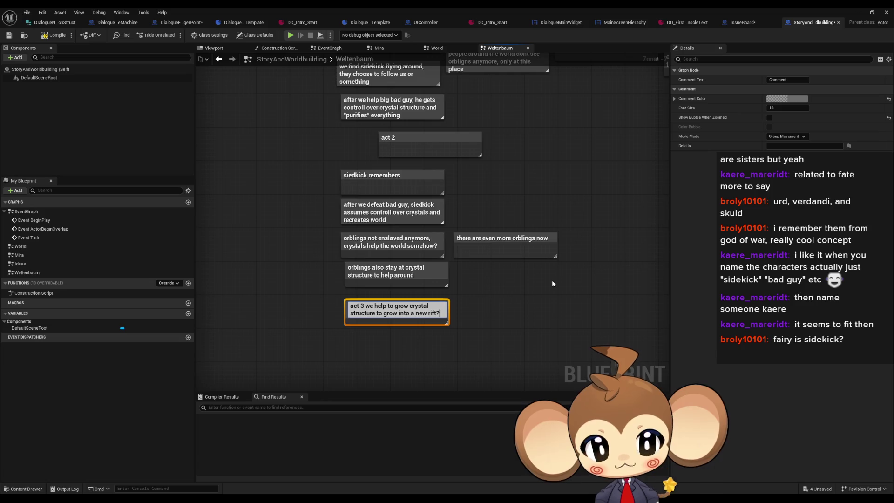
{"action": "key", "text": "shift+Return"}
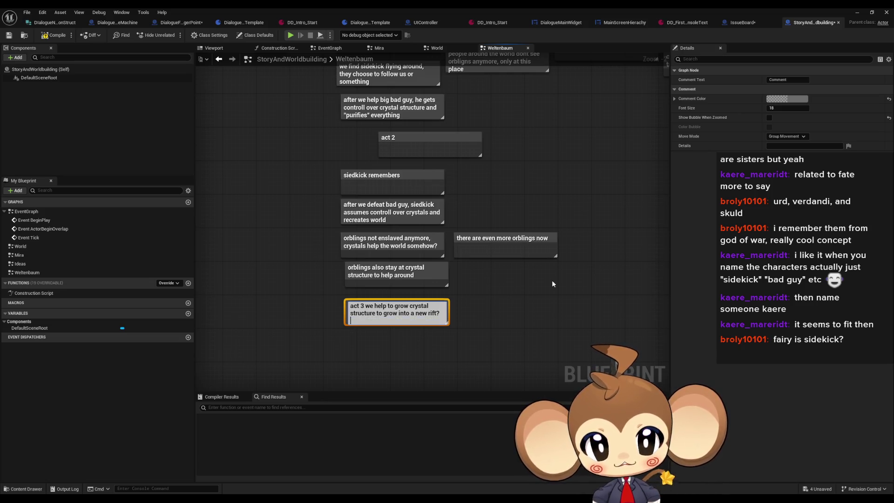
{"action": "type", "text": "end"}
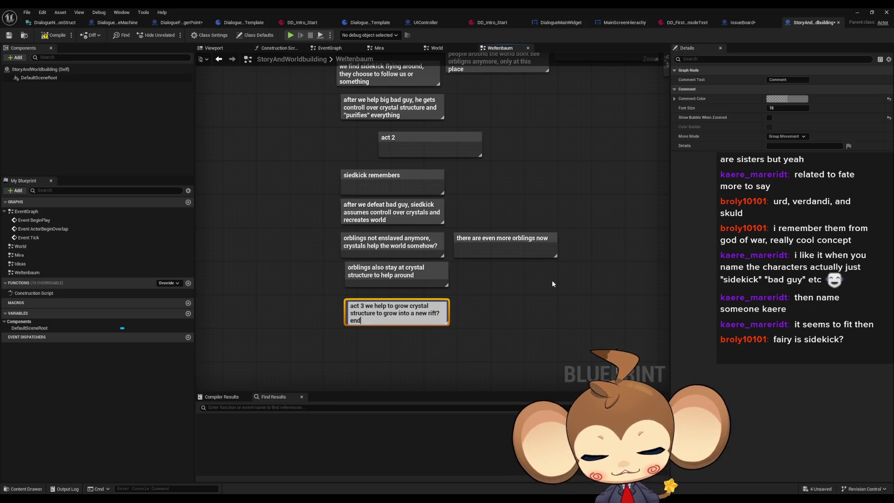
{"action": "type", "text": "less is"}
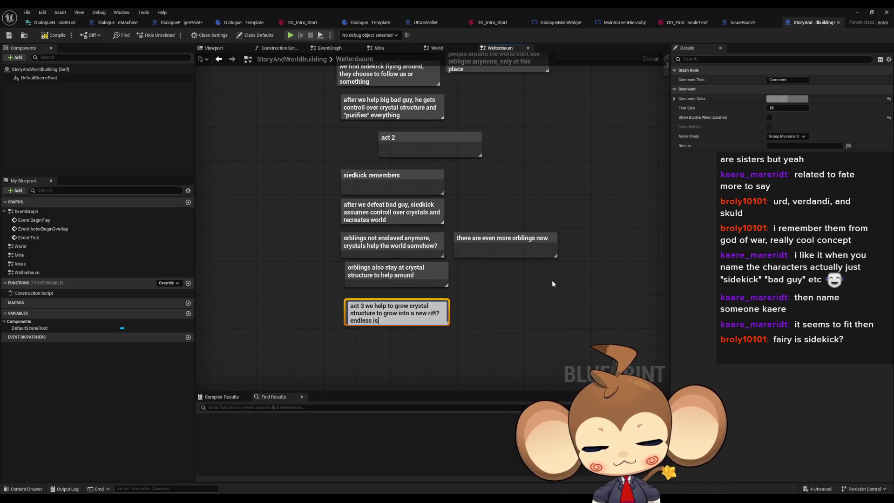
{"action": "type", "text": "lands mode"}
{"action": "key", "text": "Return"}
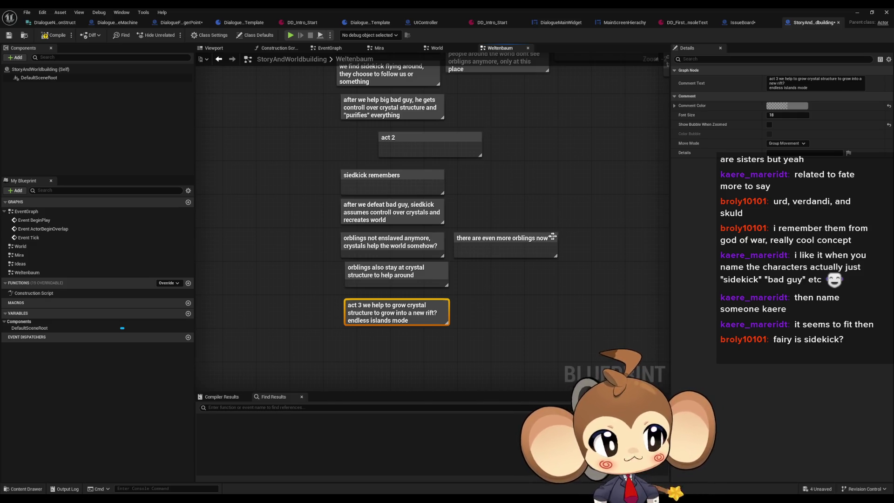
{"action": "scroll", "coordinate": [552, 280], "scroll_direction": "down", "scroll_amount": 4}
{"action": "mouse_move", "coordinate": [351, 88]}
{"action": "left_mouse_down"}
{"action": "mouse_move", "coordinate": [599, 199]}
{"action": "mouse_move", "coordinate": [575, 182]}
{"action": "left_mouse_up"}
{"action": "left_click", "coordinate": [574, 185]}
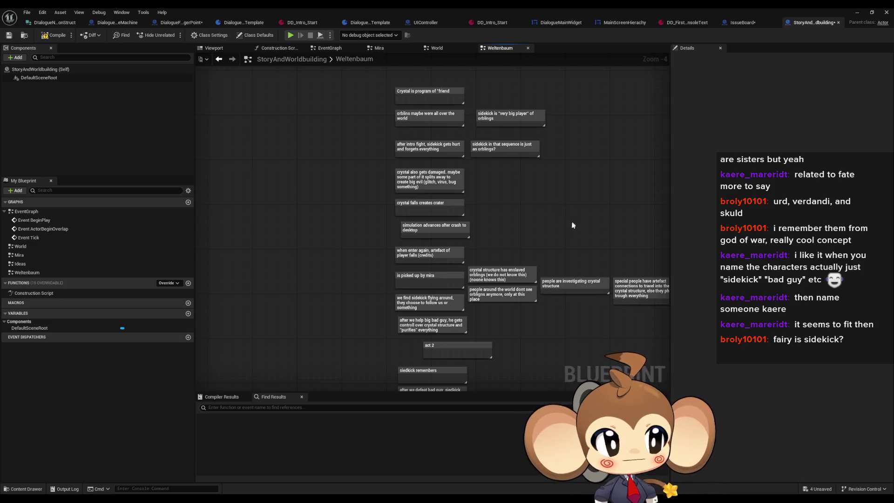
{"action": "scroll", "coordinate": [559, 205], "scroll_direction": "down", "scroll_amount": 1}
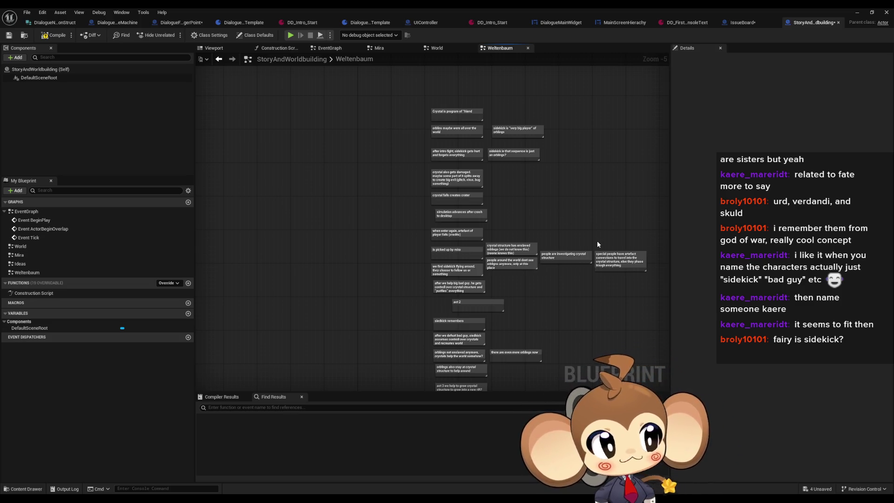
{"action": "left_click_drag", "start_coordinate": [605, 281], "coordinate": [580, 208]}
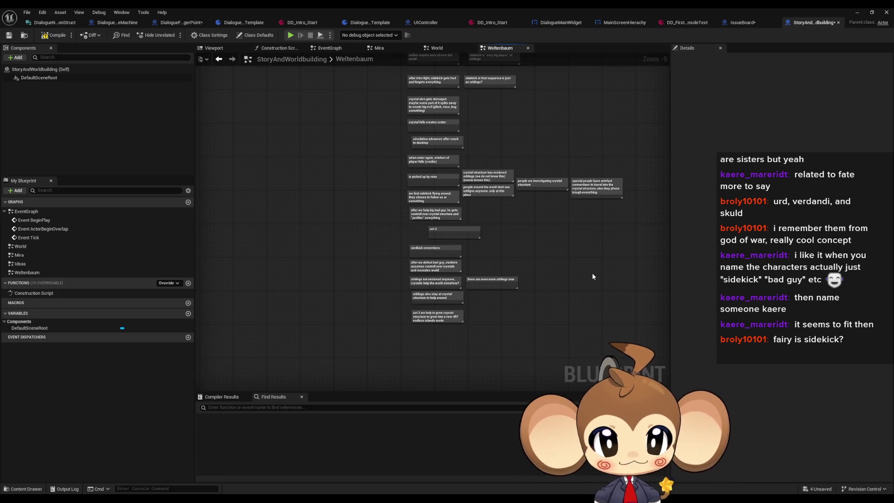
{"action": "scroll", "coordinate": [465, 266], "scroll_direction": "down", "scroll_amount": 2}
{"action": "left_click_drag", "start_coordinate": [390, 140], "coordinate": [592, 310]}
{"action": "scroll", "coordinate": [476, 270], "scroll_direction": "up", "scroll_amount": 4}
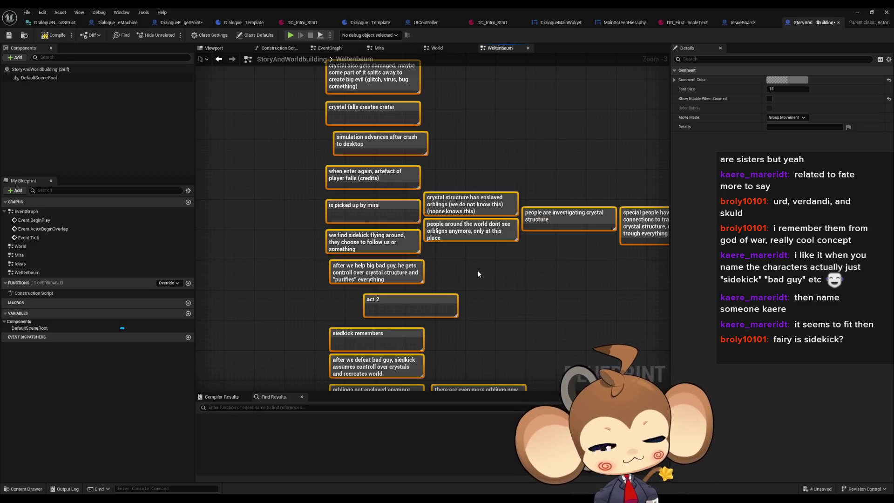
Pan and zoom out across the Weltenbaum graph to review the finished story notes
{"action": "mouse_move", "coordinate": [477, 270]}
{"action": "left_mouse_down"}
{"action": "mouse_move", "coordinate": [470, 159]}
{"action": "mouse_move", "coordinate": [494, 158]}
{"action": "left_mouse_up"}
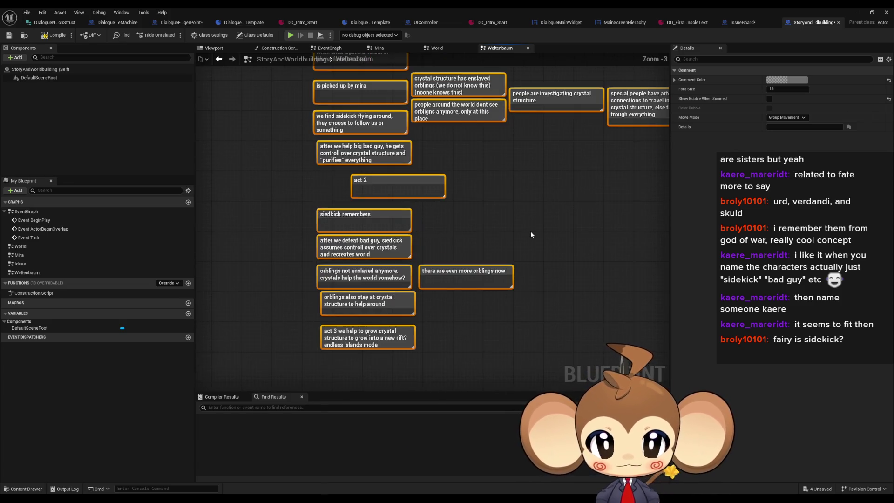
{"action": "left_click", "coordinate": [530, 231]}
{"action": "left_click_drag", "start_coordinate": [534, 215], "coordinate": [464, 269]}
{"action": "scroll", "coordinate": [465, 273], "scroll_direction": "down", "scroll_amount": 1}
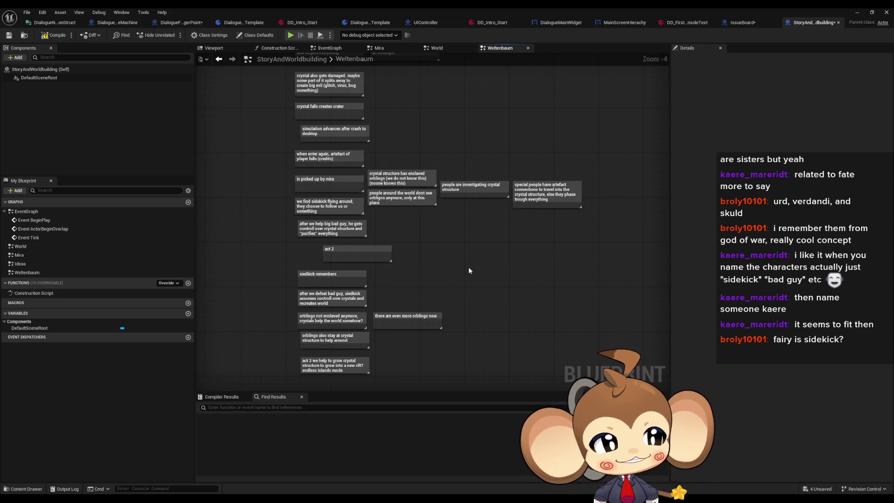
{"action": "scroll", "coordinate": [469, 270], "scroll_direction": "down", "scroll_amount": 1}
{"action": "left_click_drag", "start_coordinate": [468, 275], "coordinate": [471, 306]}
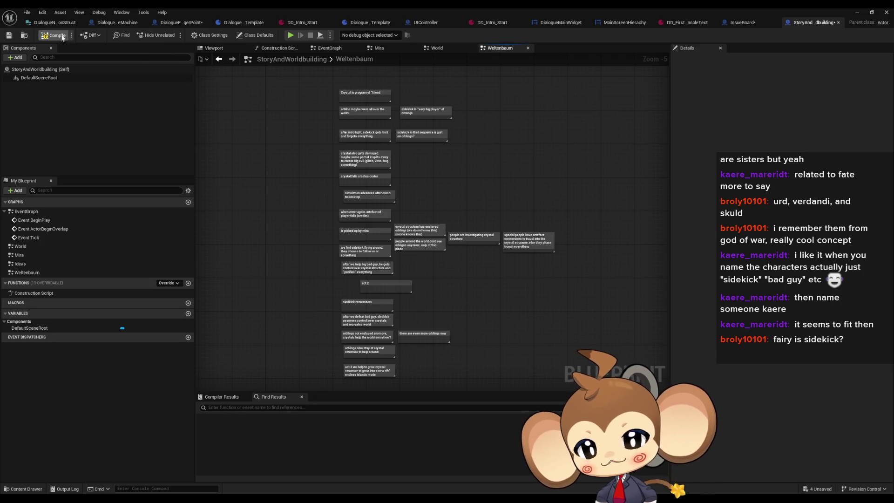
Switch to the IssueBoard blueprint's event graph and marquee-select, then deselect, its Intro Battle notes
{"action": "left_click", "coordinate": [743, 22]}
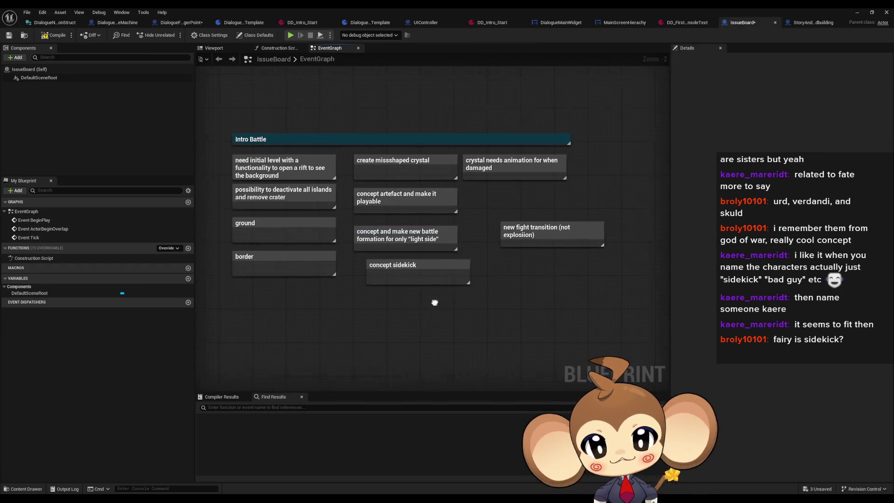
{"action": "left_click_drag", "start_coordinate": [225, 111], "coordinate": [624, 294]}
{"action": "left_click", "coordinate": [504, 296]}
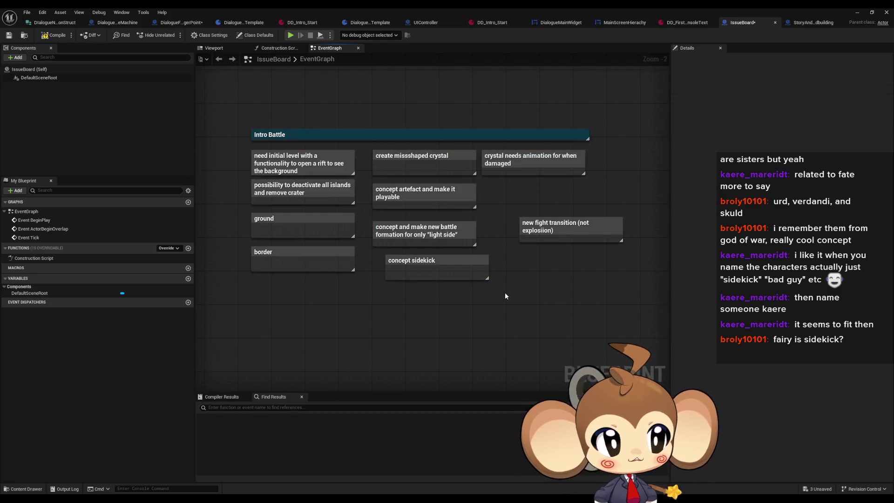
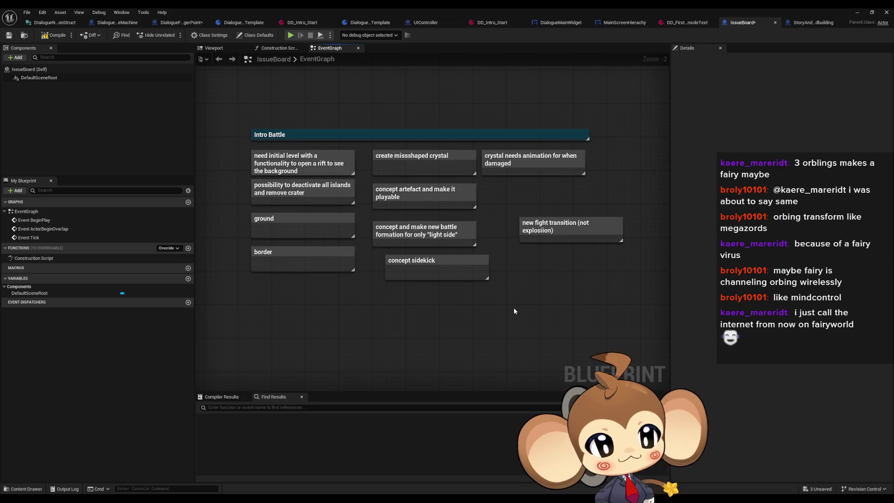
On the Weltenbaum graph, add a comment box reading 'fairy'
{"action": "left_click", "coordinate": [813, 23]}
{"action": "scroll", "coordinate": [535, 324], "scroll_direction": "up", "scroll_amount": 2}
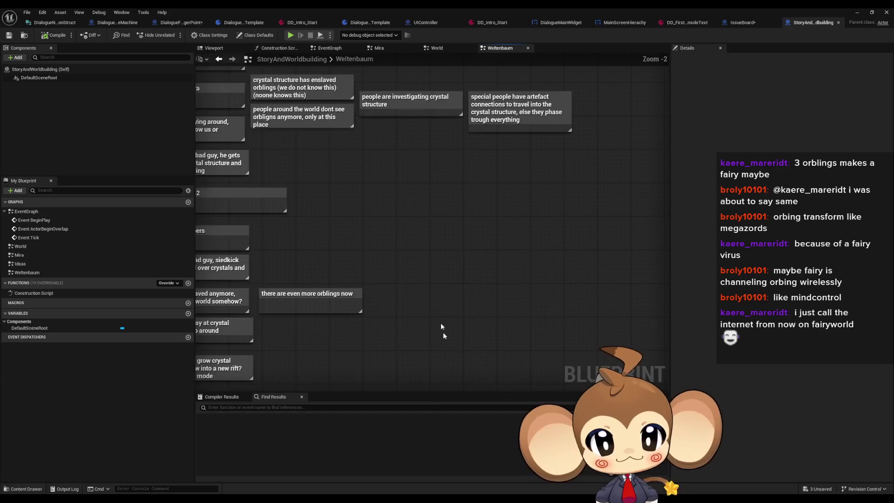
{"action": "scroll", "coordinate": [396, 278], "scroll_direction": "down", "scroll_amount": 4}
{"action": "scroll", "coordinate": [392, 302], "scroll_direction": "up", "scroll_amount": 2}
{"action": "scroll", "coordinate": [396, 298], "scroll_direction": "up", "scroll_amount": 2}
{"action": "key", "text": "c"}
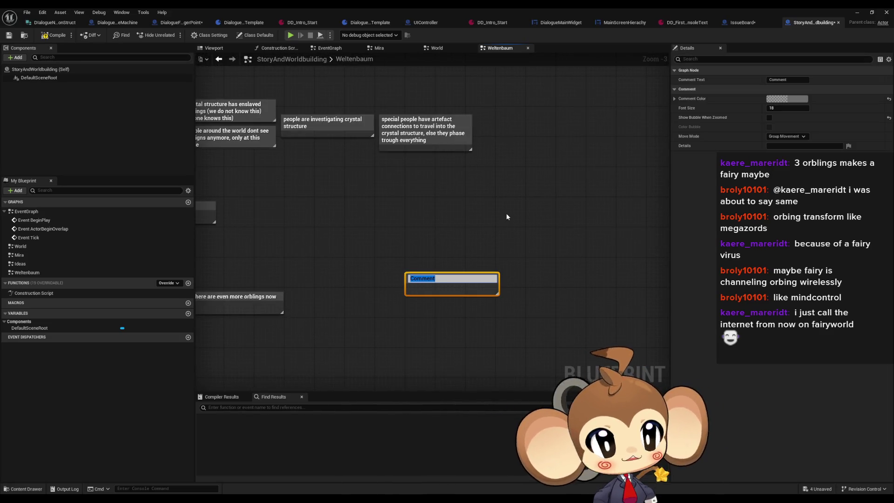
{"action": "type", "text": "fa"}
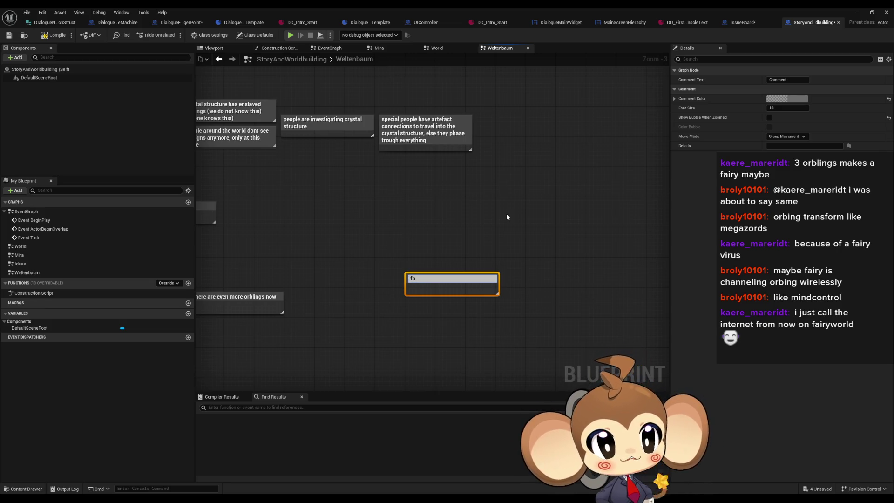
{"action": "type", "text": "iry"}
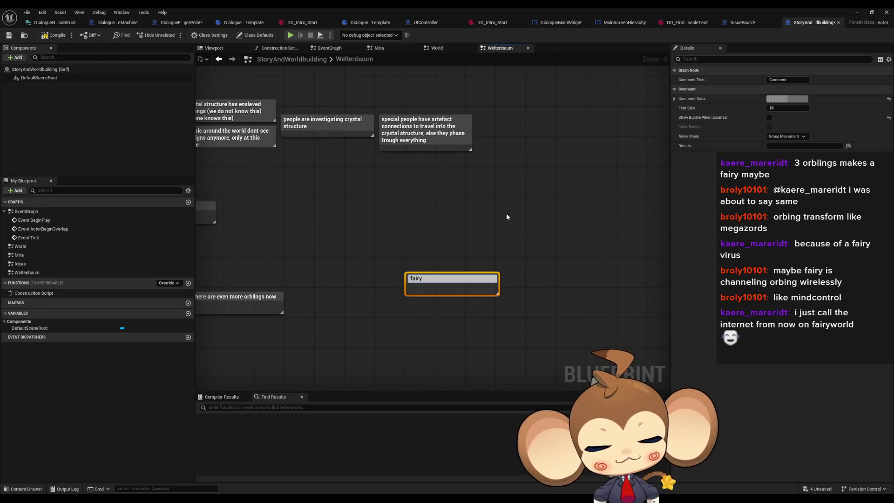
{"action": "key", "text": "Return"}
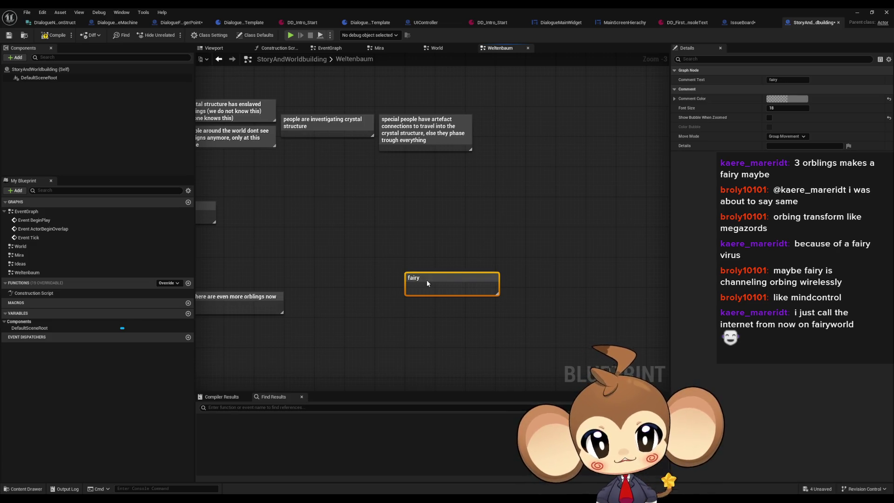
Rewrite the comment as 'orblings always want to acchive maximum evolution to become faries'
{"action": "double_click", "coordinate": [448, 278]}
{"action": "type", "text": "orbli"}
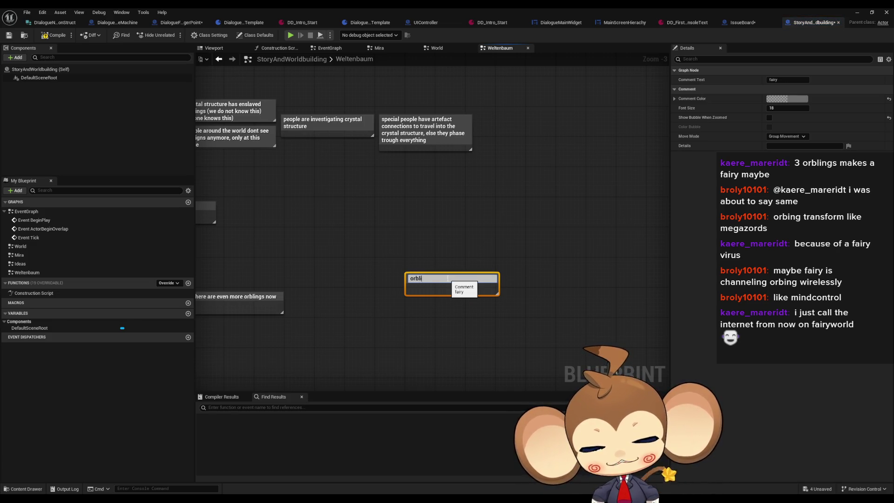
{"action": "type", "text": "ngs always want "}
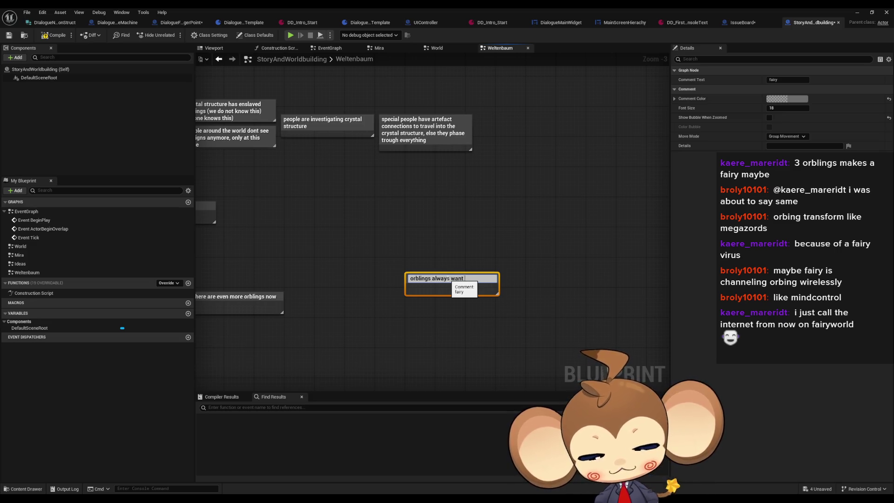
{"action": "type", "text": "to acchive"}
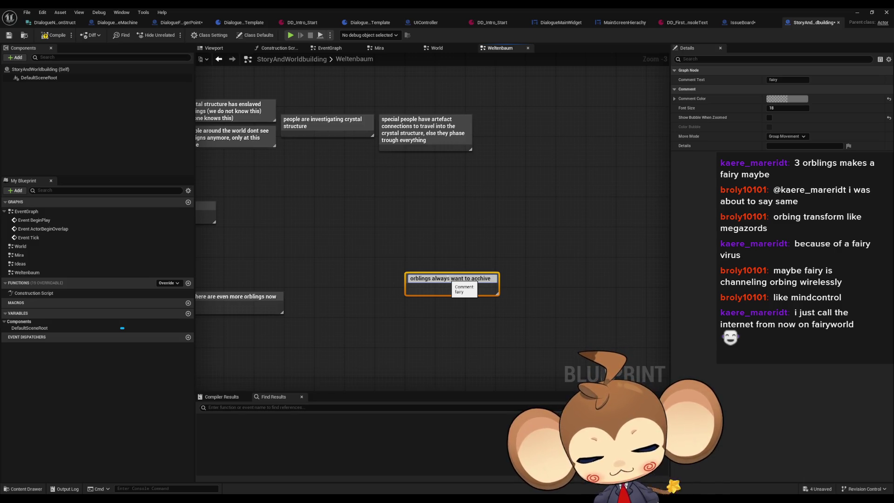
{"action": "type", "text": " maximum evolut "}
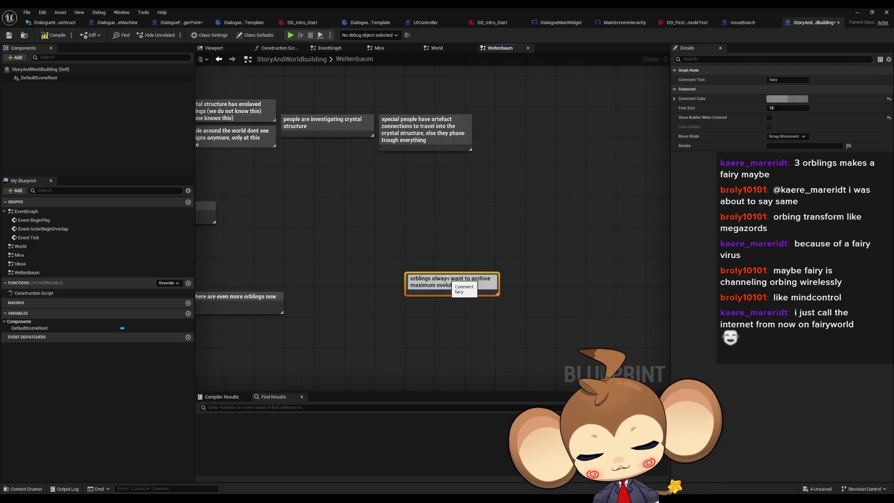
{"action": "type", "text": "ome faries"}
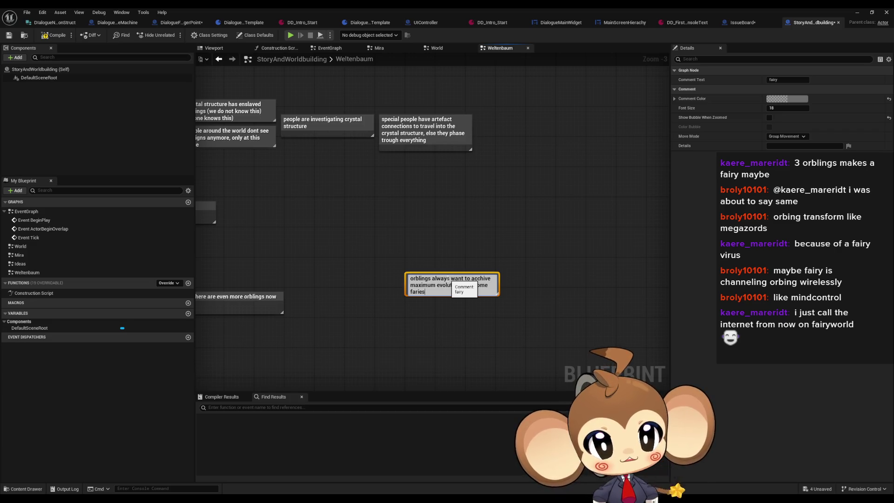
{"action": "key", "text": "Return"}
{"action": "left_click", "coordinate": [411, 311]}
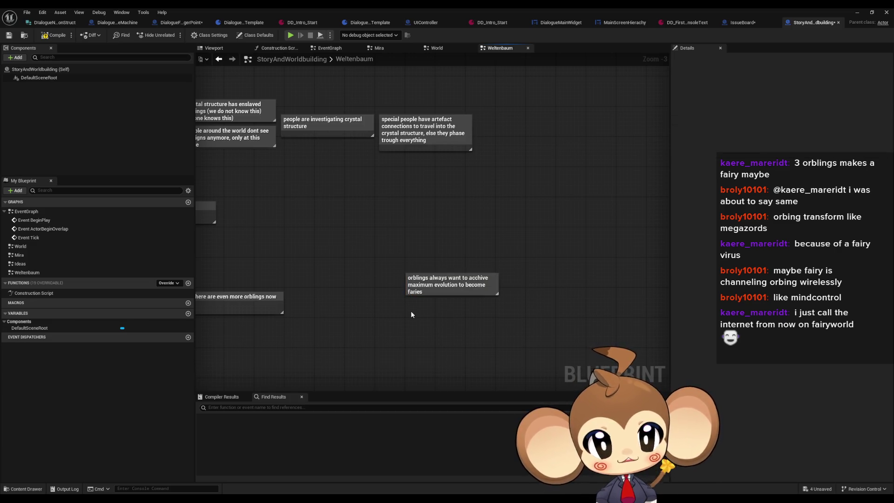
Add a comment 'because of crystal inhibitor field. orblings can not grow properly' beneath the first note
{"action": "type", "text": "cbecause of"}
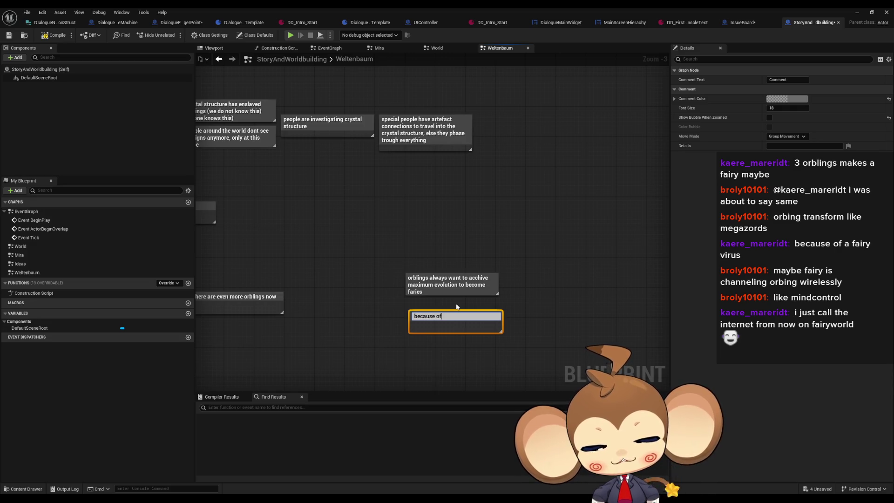
{"action": "type", "text": "cr"}
{"action": "type", "text": "ystal"}
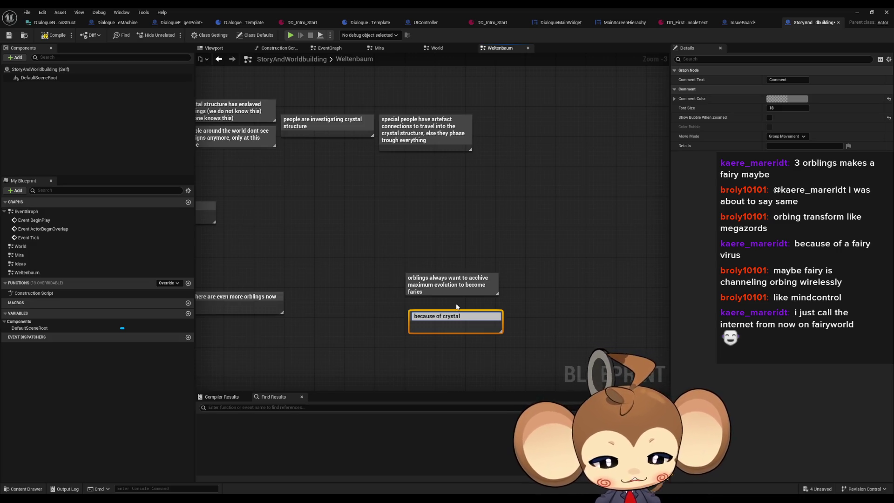
{"action": "type", "text": " inhibi"}
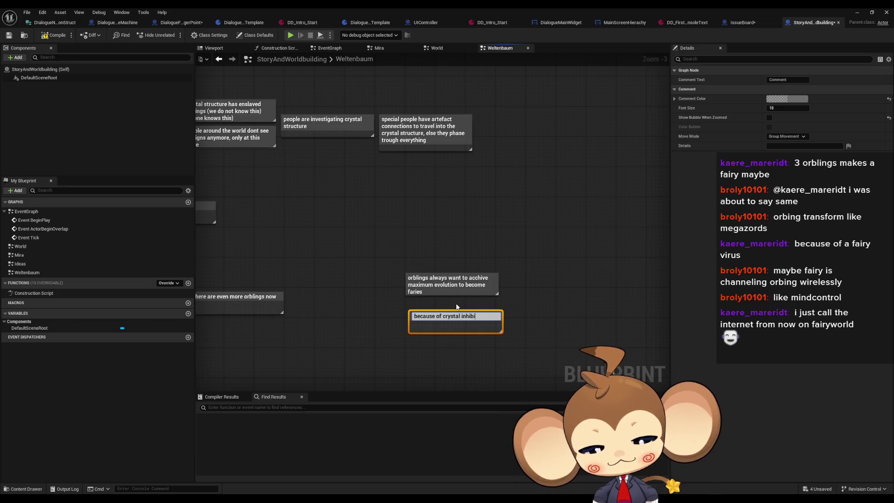
{"action": "type", "text": "tor field"}
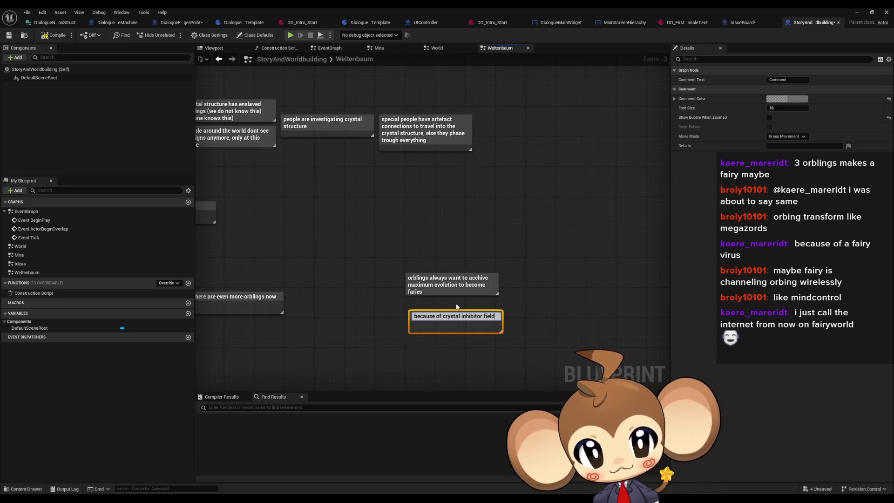
{"action": "type", "text": ". orbli"}
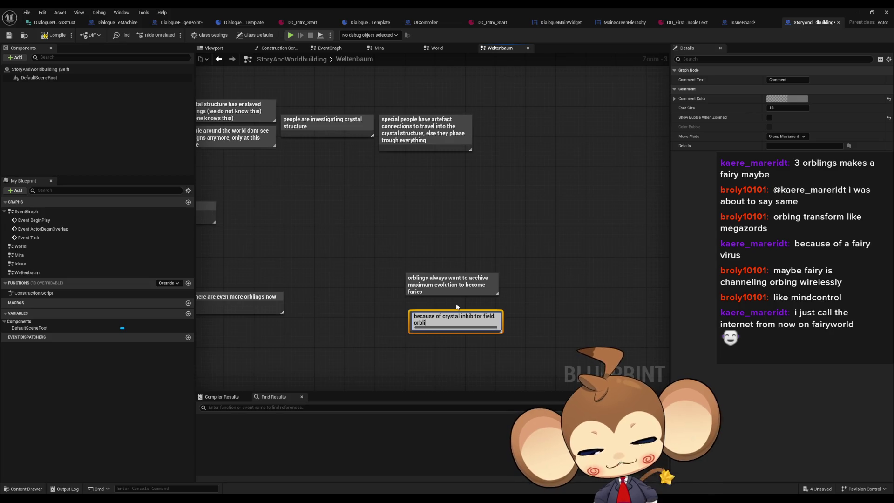
{"action": "type", "text": "ngs can not gro"}
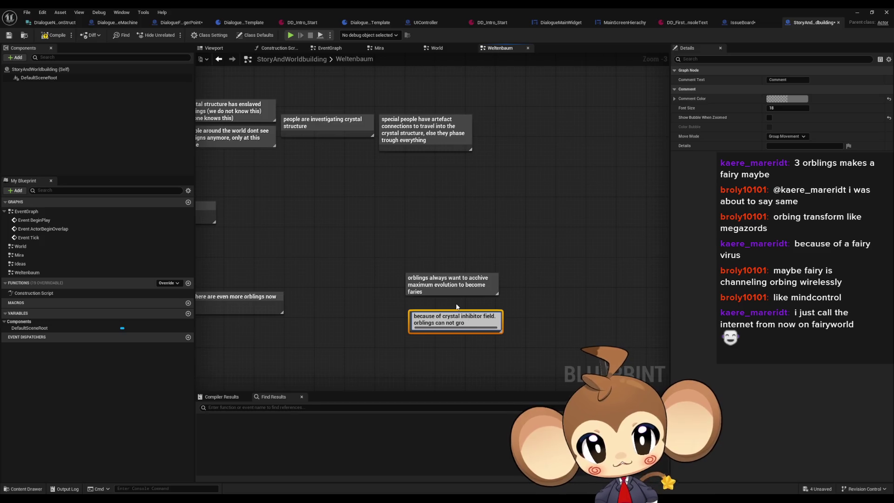
{"action": "type", "text": "w"}
{"action": "key", "text": "Return"}
{"action": "left_click_drag", "start_coordinate": [468, 310], "coordinate": [460, 307]}
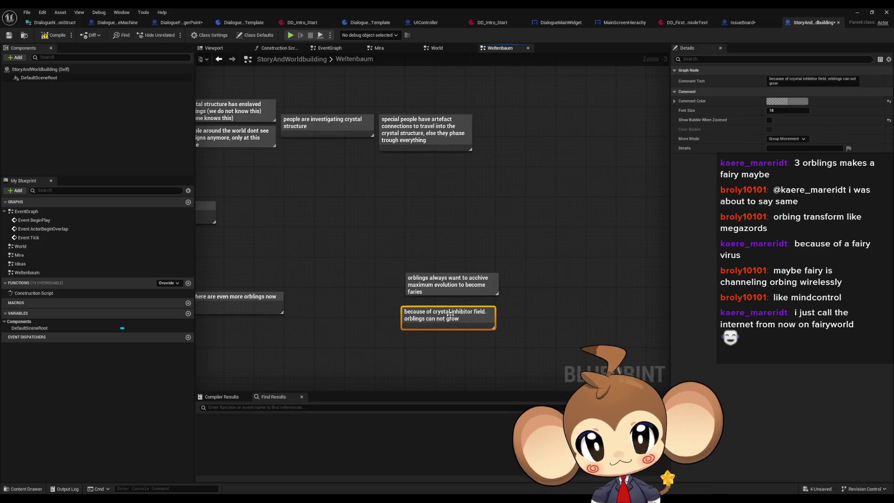
{"action": "key", "text": "F2"}
{"action": "key", "text": "End"}
{"action": "type", "text": "properly"}
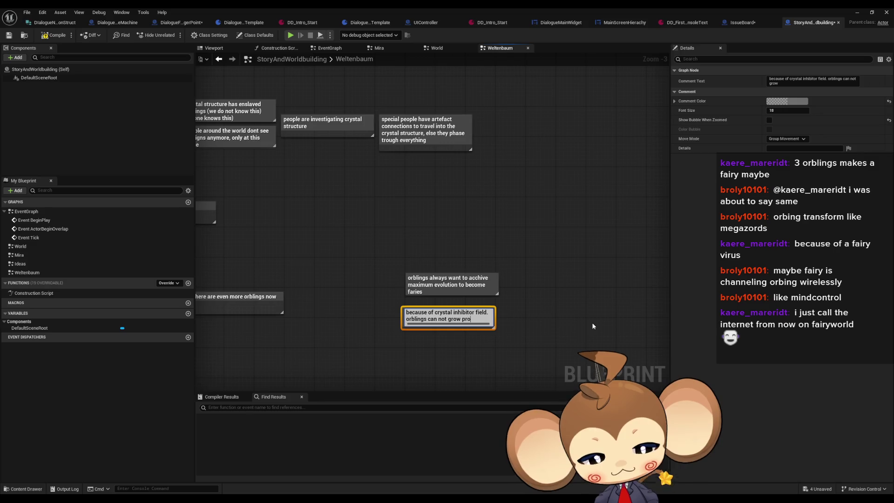
{"action": "key", "text": "Return"}
{"action": "mouse_move", "coordinate": [510, 333]}
{"action": "left_mouse_down"}
{"action": "mouse_move", "coordinate": [427, 336]}
{"action": "mouse_move", "coordinate": [383, 324]}
{"action": "mouse_move", "coordinate": [372, 313]}
{"action": "mouse_move", "coordinate": [376, 283]}
{"action": "left_mouse_up"}
{"action": "left_click", "coordinate": [380, 304]}
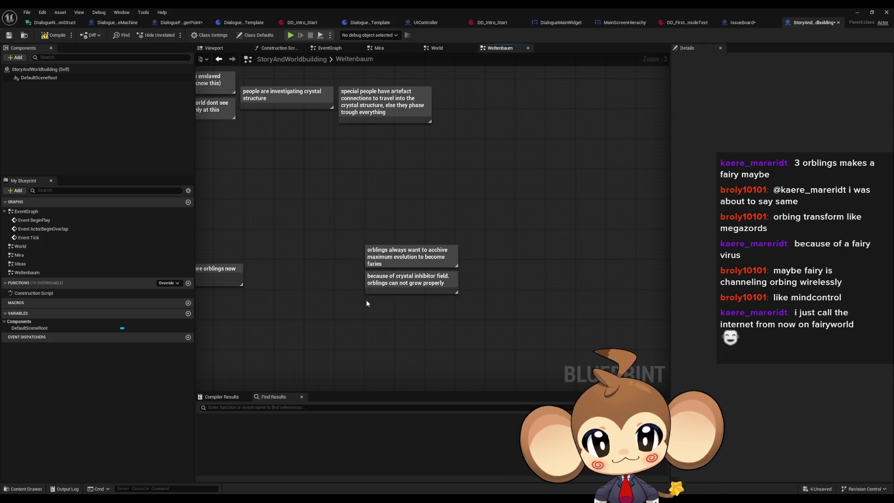
Add a two-line comment: 'after act 3. inhibition field is gone' / 'but no connection to internet'
{"action": "type", "text": "cafter act 3"}
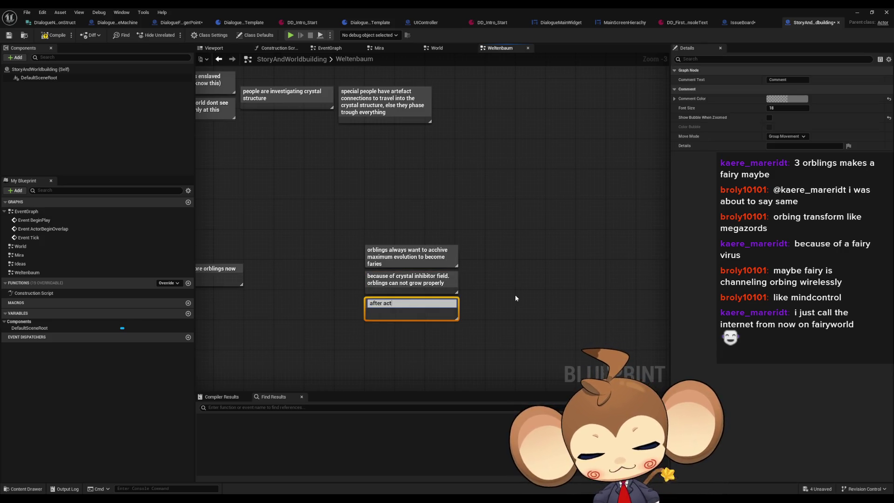
{"action": "type", "text": "."}
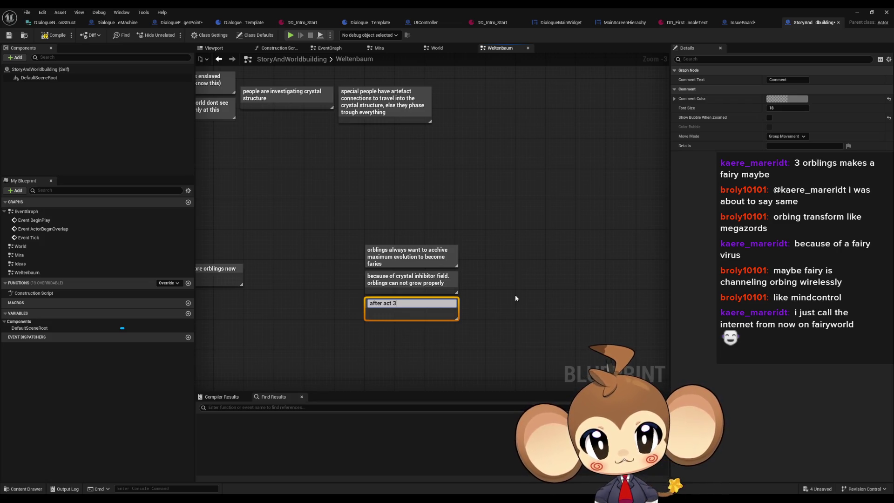
{"action": "type", "text": " in"}
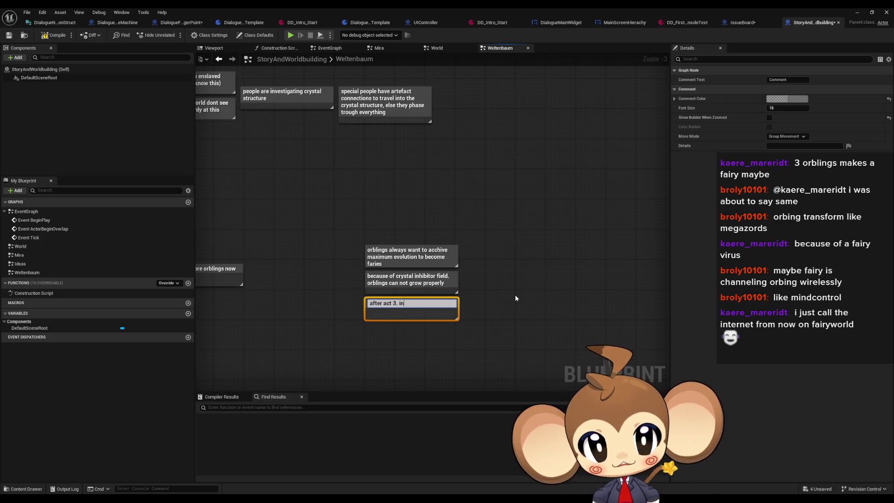
{"action": "type", "text": "hibition field is gone"}
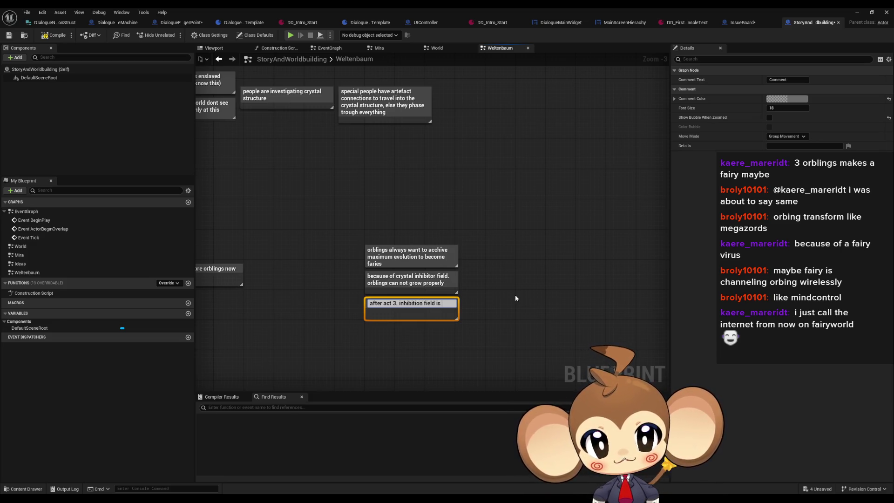
{"action": "key", "text": "Return"}
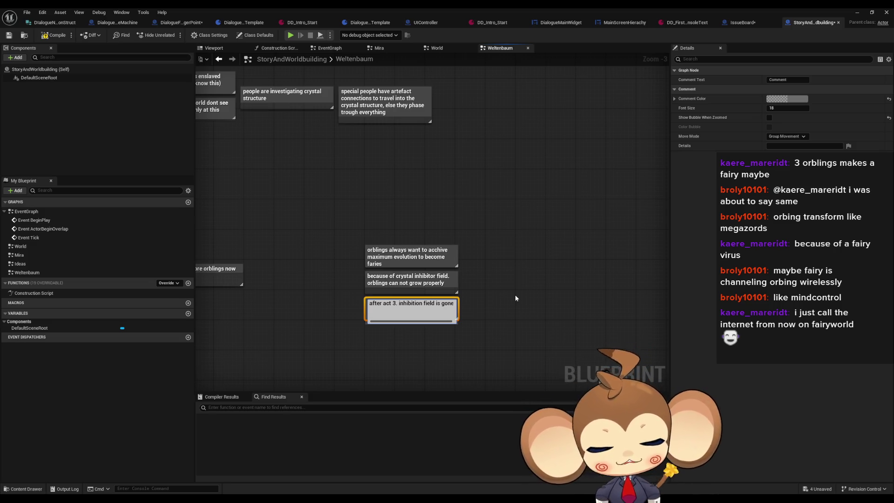
{"action": "type", "text": "but no connection to internet"}
{"action": "key", "text": "Return"}
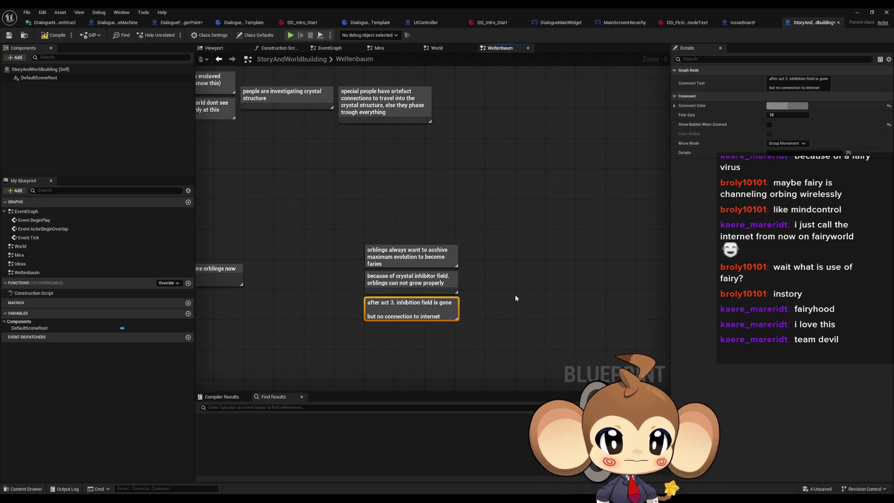
Clear the graph selection, then marquee-select the act 3 inhibition-field comment
{"action": "left_click", "coordinate": [516, 338]}
{"action": "left_click", "coordinate": [422, 317]}
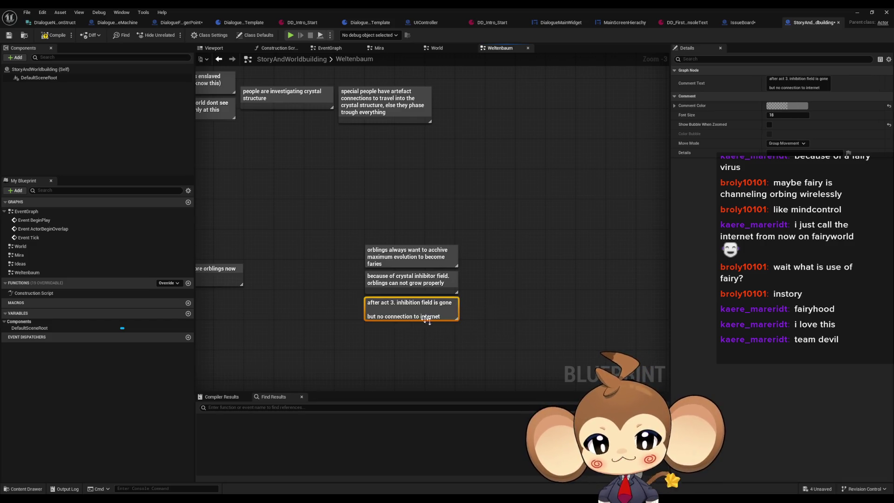
{"action": "left_click", "coordinate": [538, 334]}
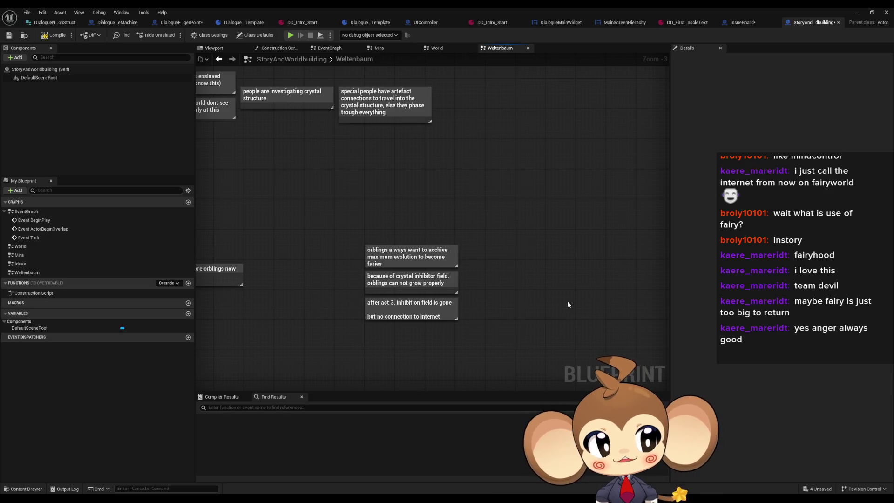
{"action": "left_click_drag", "start_coordinate": [507, 299], "coordinate": [464, 310]}
Reselect the 'after act 3' comment to show it in Details, then switch to Paint
{"action": "mouse_move", "coordinate": [542, 300]}
{"action": "left_mouse_down"}
{"action": "mouse_move", "coordinate": [378, 339]}
{"action": "mouse_move", "coordinate": [362, 299]}
{"action": "left_mouse_up"}
{"action": "left_click", "coordinate": [416, 306]}
{"action": "left_click_drag", "start_coordinate": [496, 243], "coordinate": [371, 301]}
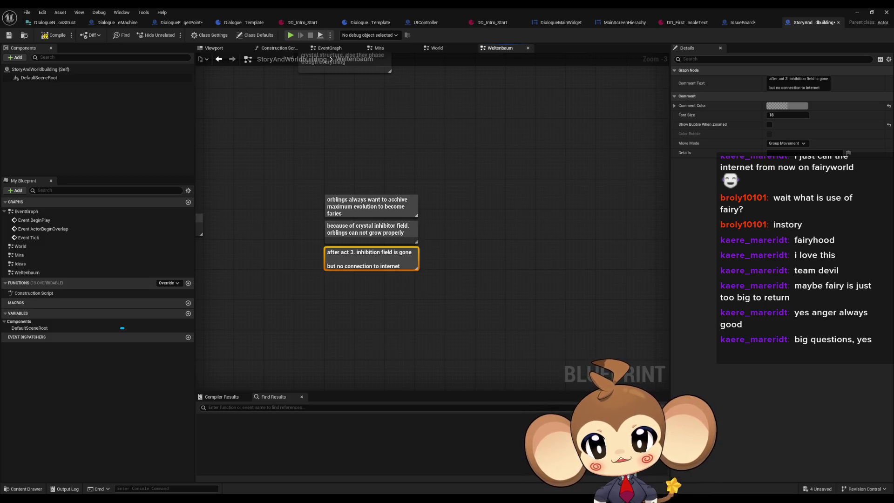
{"action": "key", "text": "alt+Tab"}
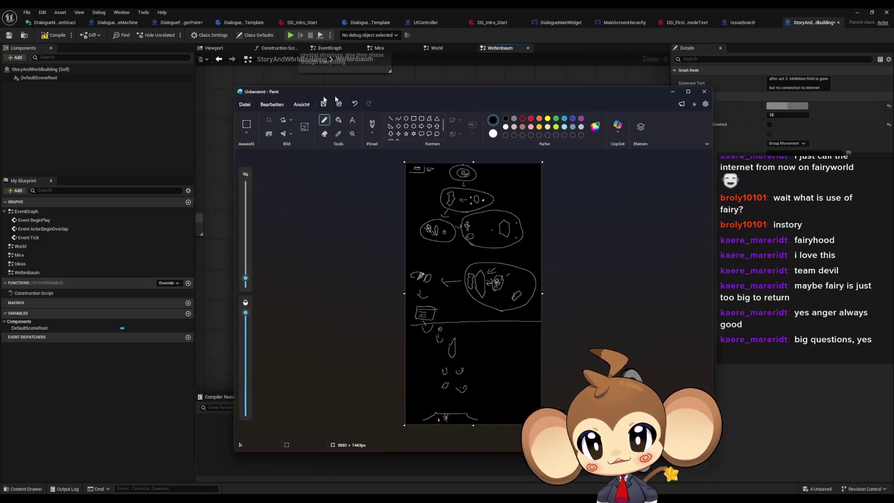
Switch from Paint back to the Weltenbaum Blueprint graph to check it
{"action": "key", "text": "alt+Tab"}
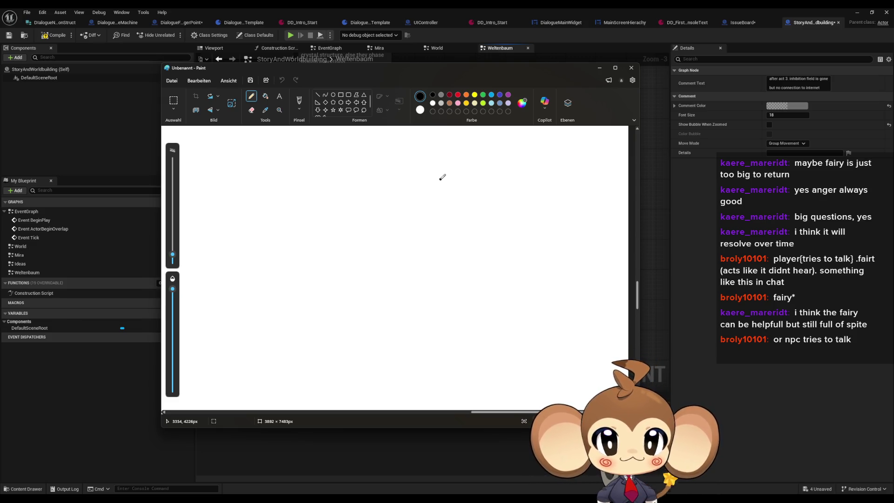
Fill the whole Paint canvas with black
{"action": "left_click", "coordinate": [402, 173]}
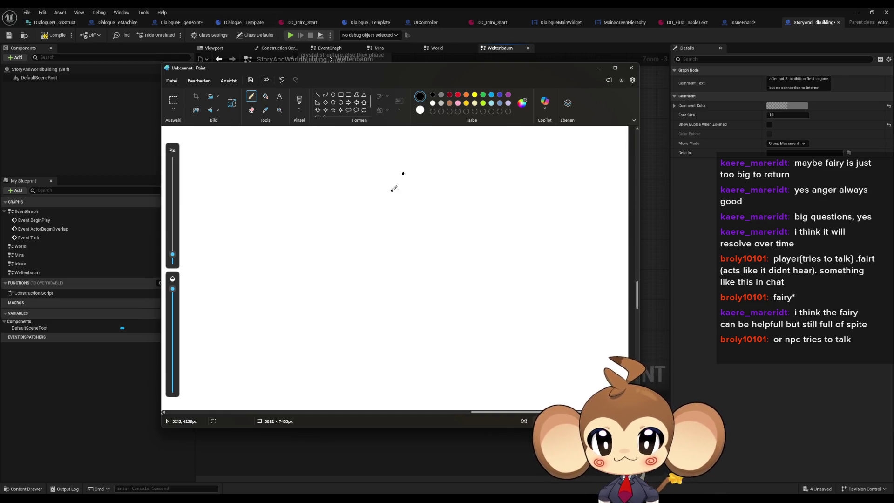
{"action": "left_click", "coordinate": [265, 97]}
{"action": "left_click", "coordinate": [365, 225]}
{"action": "left_click", "coordinate": [251, 96]}
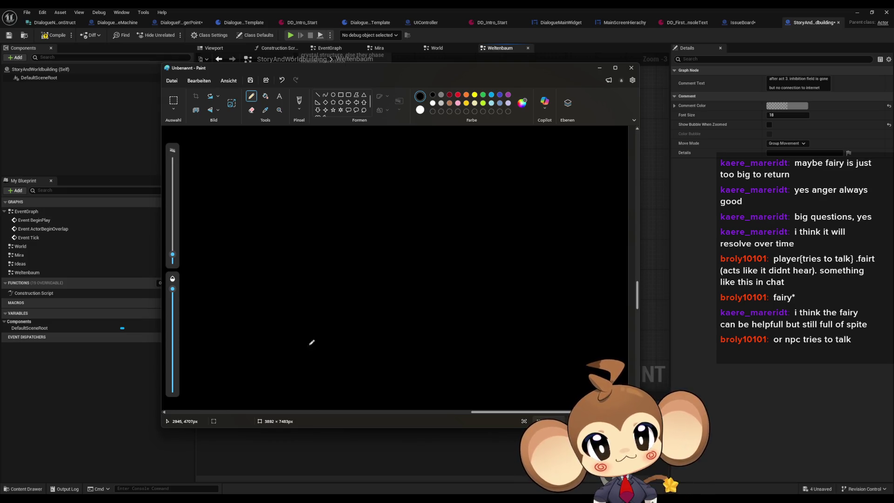
Draw a tall white stick figure with a horizontal stroke above it
{"action": "mouse_move", "coordinate": [269, 348]}
{"action": "left_mouse_down"}
{"action": "mouse_move", "coordinate": [281, 333]}
{"action": "mouse_move", "coordinate": [294, 177]}
{"action": "left_mouse_up"}
{"action": "mouse_move", "coordinate": [287, 344]}
{"action": "left_mouse_down"}
{"action": "mouse_move", "coordinate": [300, 277]}
{"action": "mouse_move", "coordinate": [294, 170]}
{"action": "left_mouse_up"}
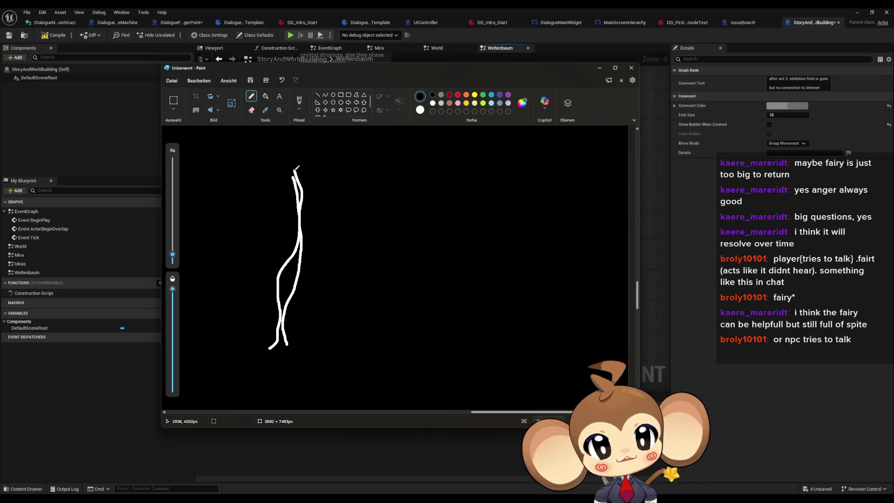
{"action": "mouse_move", "coordinate": [280, 321]}
{"action": "left_mouse_down"}
{"action": "mouse_move", "coordinate": [285, 308]}
{"action": "mouse_move", "coordinate": [285, 340]}
{"action": "left_mouse_up"}
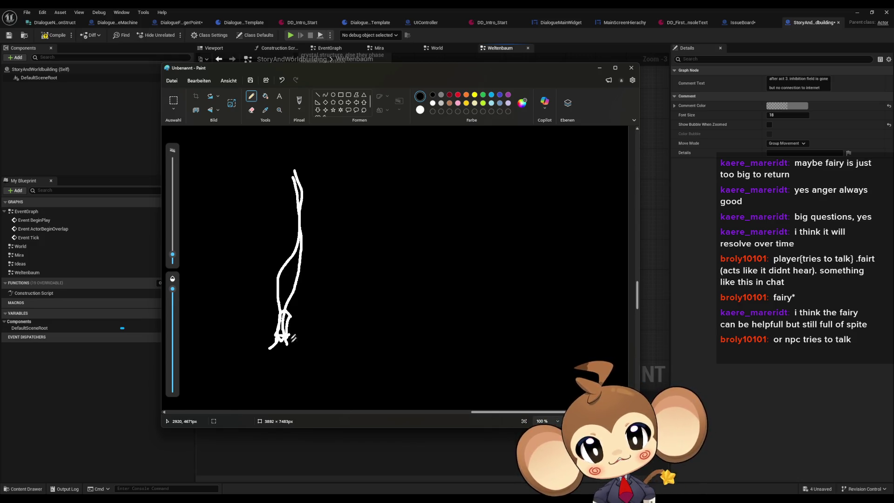
{"action": "mouse_move", "coordinate": [302, 216]}
{"action": "left_mouse_down"}
{"action": "mouse_move", "coordinate": [297, 242]}
{"action": "mouse_move", "coordinate": [309, 227]}
{"action": "mouse_move", "coordinate": [303, 210]}
{"action": "left_mouse_up"}
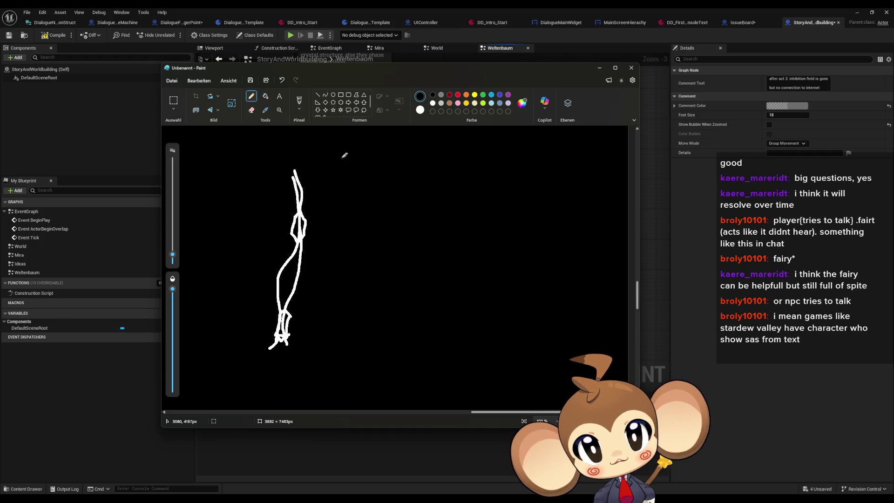
{"action": "scroll", "coordinate": [329, 172], "scroll_direction": "up", "scroll_amount": 4}
{"action": "mouse_move", "coordinate": [261, 188]}
{"action": "left_mouse_down"}
{"action": "mouse_move", "coordinate": [312, 192]}
{"action": "mouse_move", "coordinate": [237, 187]}
{"action": "mouse_move", "coordinate": [275, 186]}
{"action": "left_mouse_up"}
{"action": "mouse_move", "coordinate": [305, 338]}
{"action": "left_mouse_down"}
{"action": "mouse_move", "coordinate": [288, 386]}
{"action": "mouse_move", "coordinate": [286, 324]}
{"action": "mouse_move", "coordinate": [296, 319]}
{"action": "mouse_move", "coordinate": [308, 324]}
{"action": "mouse_move", "coordinate": [301, 366]}
{"action": "mouse_move", "coordinate": [292, 354]}
{"action": "left_mouse_up"}
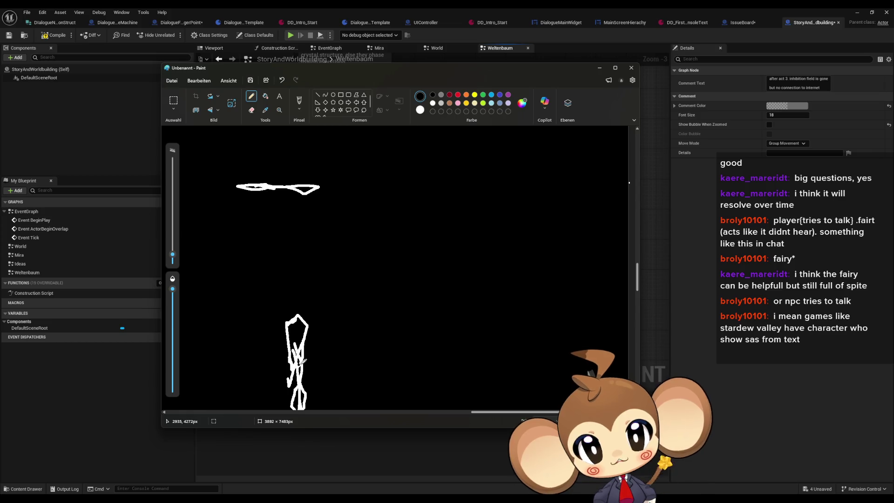
{"action": "left_click_drag", "start_coordinate": [290, 306], "coordinate": [292, 283]}
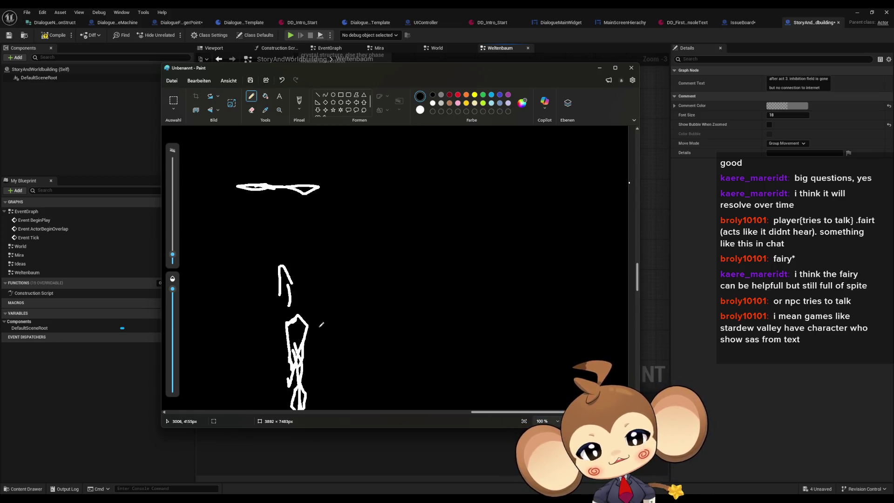
Draw two arrows pointing up toward the top line
{"action": "scroll", "coordinate": [321, 325], "scroll_direction": "down", "scroll_amount": 2}
{"action": "scroll", "coordinate": [321, 323], "scroll_direction": "up", "scroll_amount": 2}
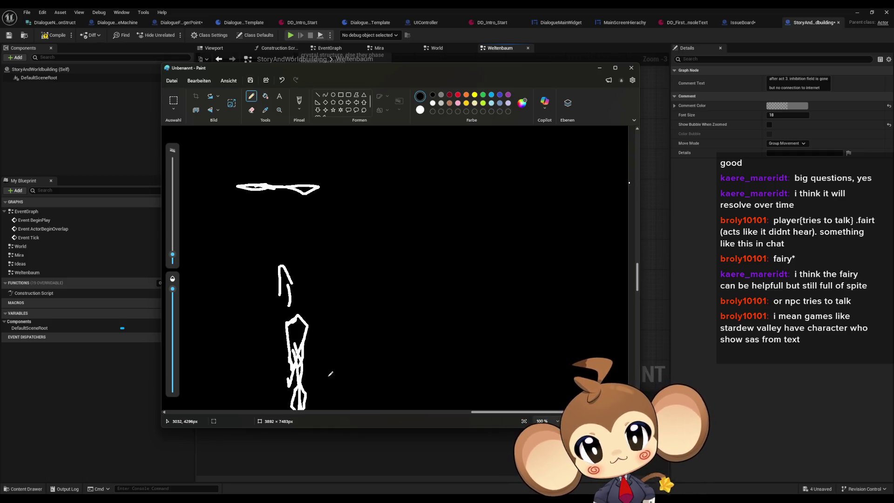
{"action": "mouse_move", "coordinate": [322, 236]}
{"action": "left_mouse_down"}
{"action": "mouse_move", "coordinate": [316, 223]}
{"action": "mouse_move", "coordinate": [311, 234]}
{"action": "mouse_move", "coordinate": [321, 237]}
{"action": "mouse_move", "coordinate": [317, 225]}
{"action": "mouse_move", "coordinate": [326, 233]}
{"action": "mouse_move", "coordinate": [314, 237]}
{"action": "mouse_move", "coordinate": [305, 203]}
{"action": "mouse_move", "coordinate": [302, 211]}
{"action": "left_mouse_up"}
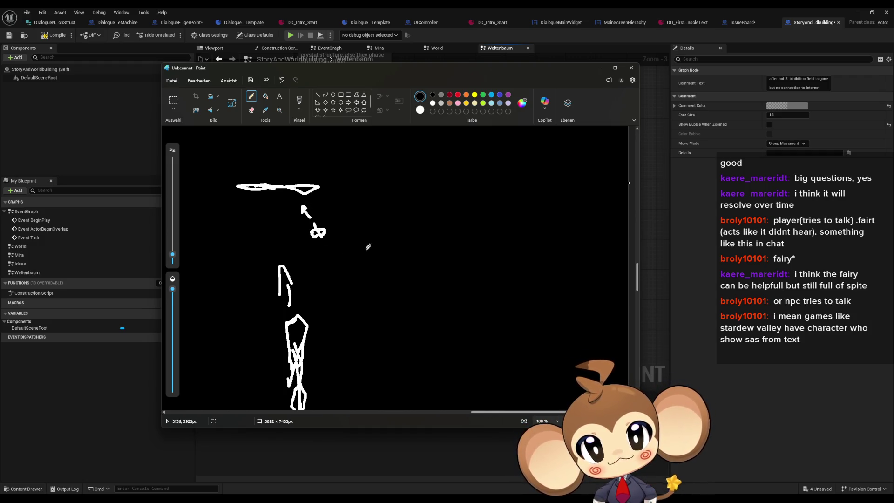
{"action": "mouse_move", "coordinate": [232, 219]}
{"action": "left_mouse_down"}
{"action": "mouse_move", "coordinate": [247, 208]}
{"action": "mouse_move", "coordinate": [261, 212]}
{"action": "left_mouse_up"}
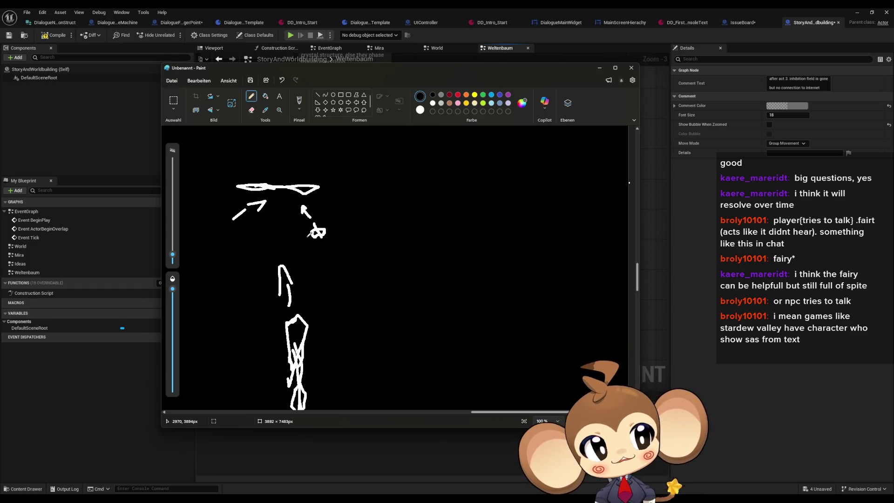
Write 'Act 3' and sketch a small box with a curved arrow beside the figure
{"action": "scroll", "coordinate": [309, 231], "scroll_direction": "down", "scroll_amount": 2}
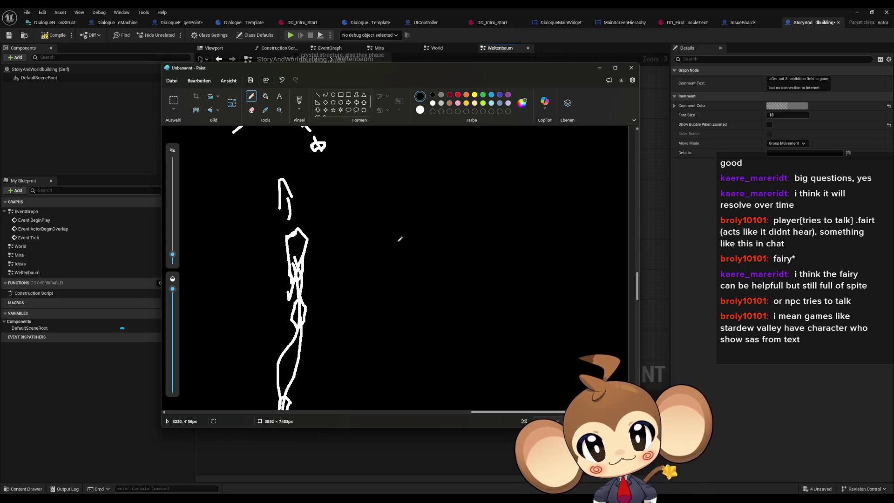
{"action": "scroll", "coordinate": [385, 243], "scroll_direction": "up", "scroll_amount": 2}
{"action": "scroll", "coordinate": [405, 354], "scroll_direction": "down", "scroll_amount": 1}
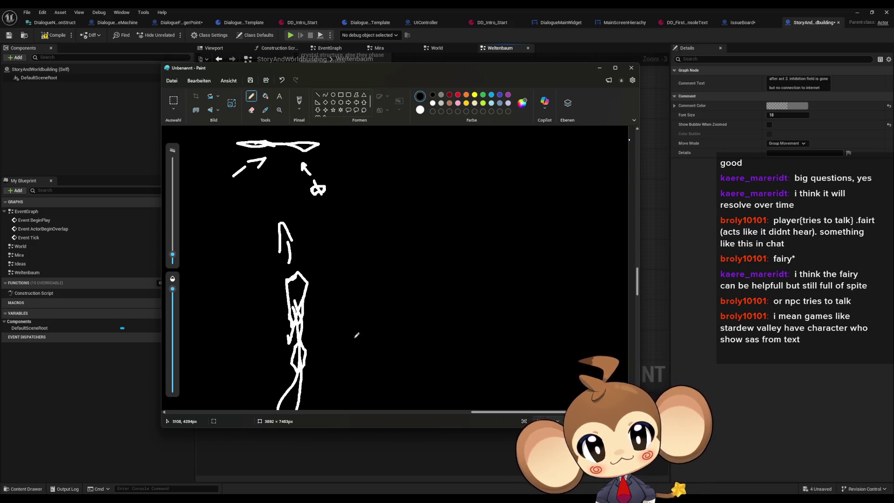
{"action": "mouse_move", "coordinate": [333, 341]}
{"action": "left_mouse_down"}
{"action": "mouse_move", "coordinate": [360, 333]}
{"action": "mouse_move", "coordinate": [357, 342]}
{"action": "left_mouse_up"}
{"action": "mouse_move", "coordinate": [377, 223]}
{"action": "left_mouse_down"}
{"action": "mouse_move", "coordinate": [412, 205]}
{"action": "mouse_move", "coordinate": [440, 205]}
{"action": "mouse_move", "coordinate": [424, 249]}
{"action": "left_mouse_up"}
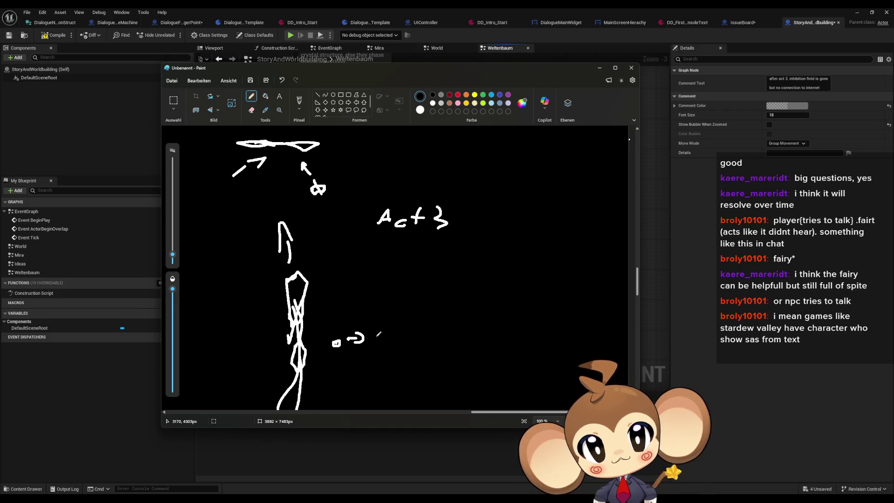
{"action": "mouse_move", "coordinate": [380, 329]}
{"action": "left_mouse_down"}
{"action": "mouse_move", "coordinate": [382, 342]}
{"action": "mouse_move", "coordinate": [392, 337]}
{"action": "mouse_move", "coordinate": [387, 332]}
{"action": "mouse_move", "coordinate": [394, 340]}
{"action": "left_mouse_up"}
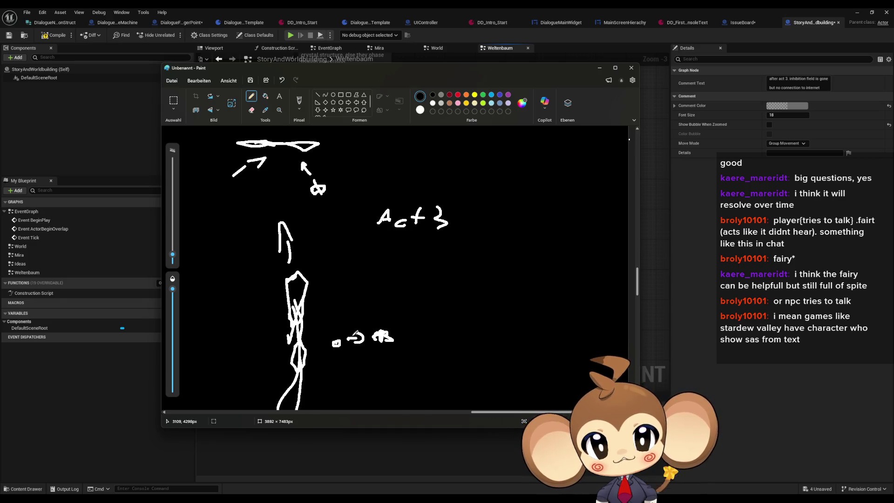
Add a scribbled shape, an arc above it, and a right-pointing arrow left of the figure
{"action": "mouse_move", "coordinate": [351, 295]}
{"action": "left_mouse_down"}
{"action": "mouse_move", "coordinate": [338, 300]}
{"action": "mouse_move", "coordinate": [359, 293]}
{"action": "mouse_move", "coordinate": [355, 308]}
{"action": "left_mouse_up"}
{"action": "mouse_move", "coordinate": [337, 275]}
{"action": "left_mouse_down"}
{"action": "mouse_move", "coordinate": [367, 258]}
{"action": "mouse_move", "coordinate": [373, 277]}
{"action": "left_mouse_up"}
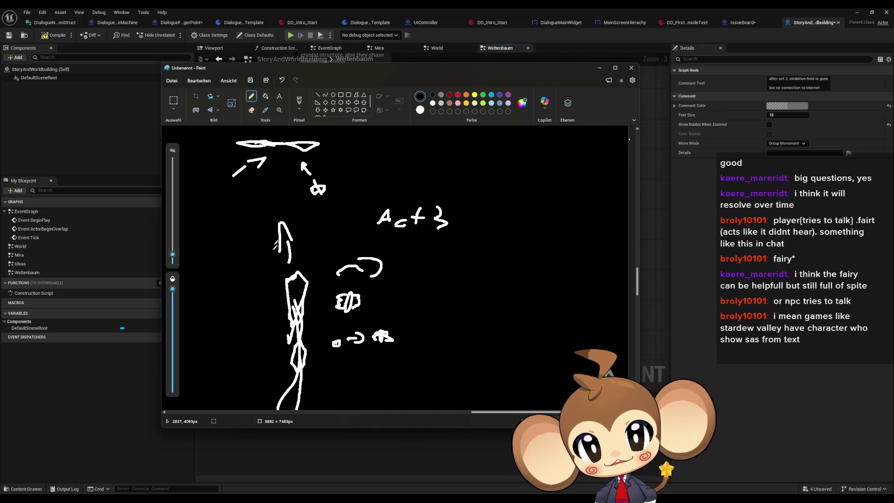
{"action": "left_click_drag", "start_coordinate": [216, 256], "coordinate": [234, 254]}
{"action": "left_click_drag", "start_coordinate": [233, 246], "coordinate": [224, 271]}
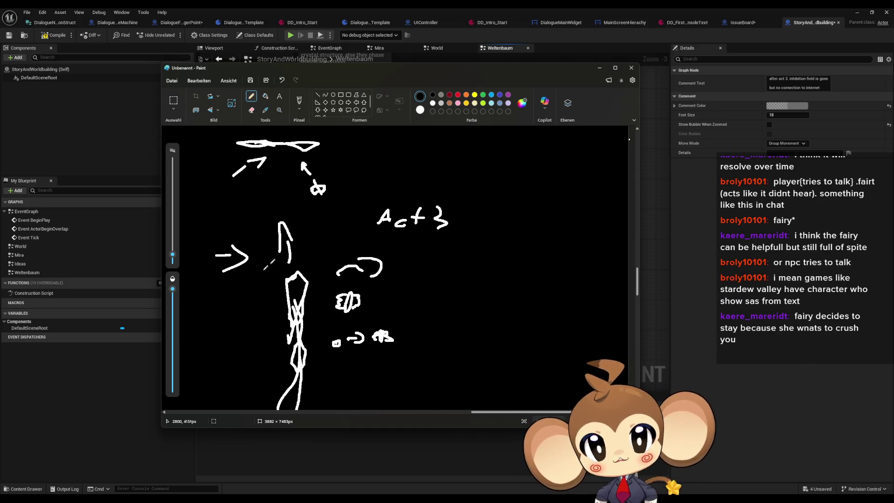
Draw a long rightward arrow and a leftward arrow below beside the figure's lower half
{"action": "mouse_move", "coordinate": [377, 303]}
{"action": "left_mouse_down"}
{"action": "mouse_move", "coordinate": [429, 299]}
{"action": "mouse_move", "coordinate": [432, 307]}
{"action": "left_mouse_up"}
{"action": "scroll", "coordinate": [408, 338], "scroll_direction": "down", "scroll_amount": 1}
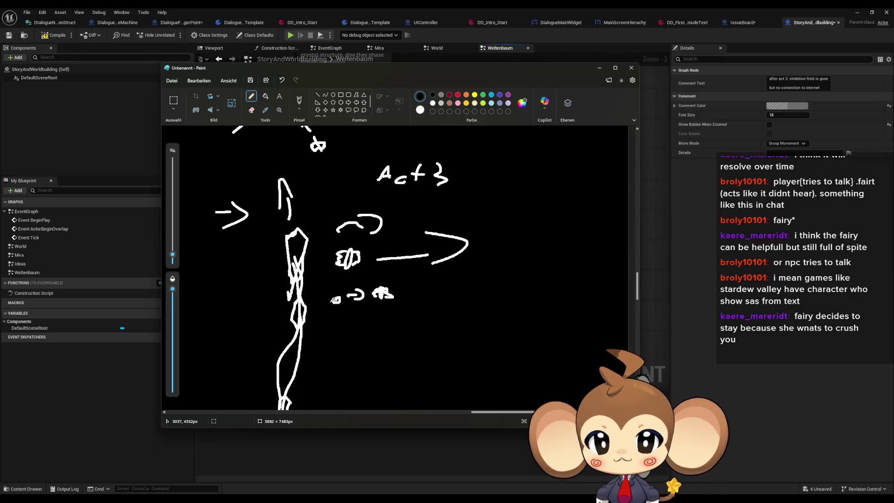
{"action": "scroll", "coordinate": [323, 299], "scroll_direction": "up", "scroll_amount": 1}
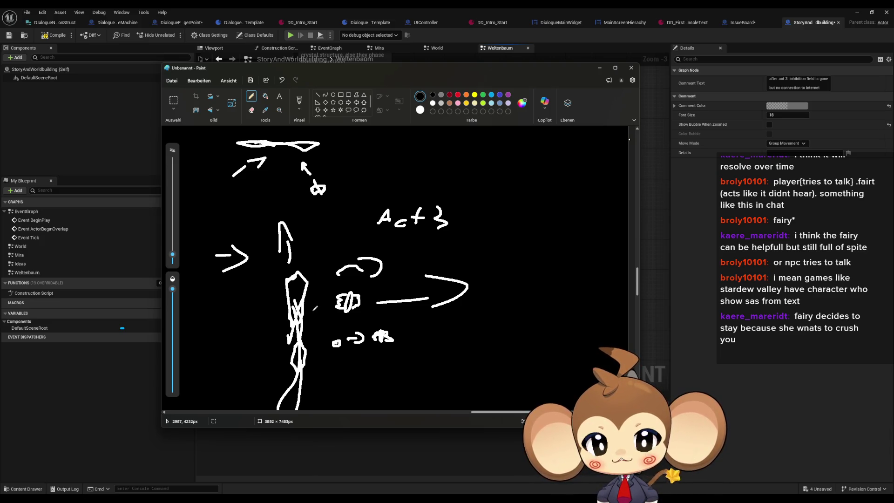
{"action": "scroll", "coordinate": [314, 308], "scroll_direction": "down", "scroll_amount": 3}
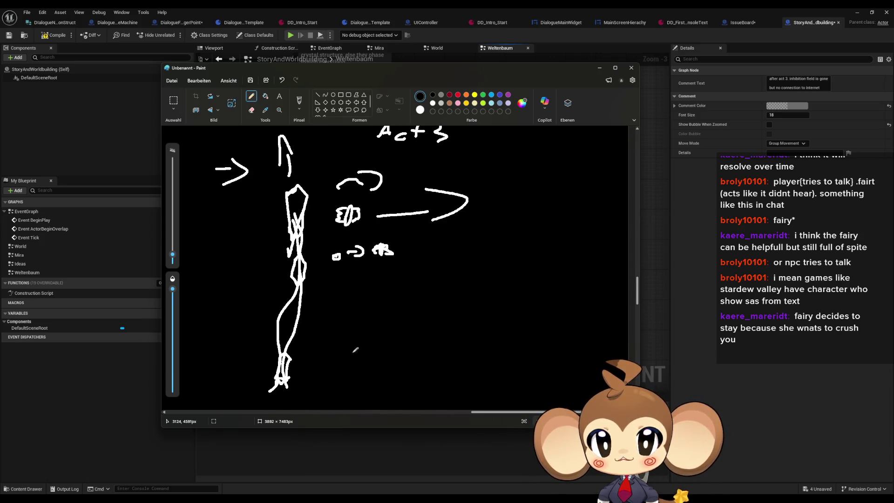
{"action": "mouse_move", "coordinate": [382, 348]}
{"action": "left_mouse_down"}
{"action": "mouse_move", "coordinate": [403, 349]}
{"action": "mouse_move", "coordinate": [385, 360]}
{"action": "left_mouse_up"}
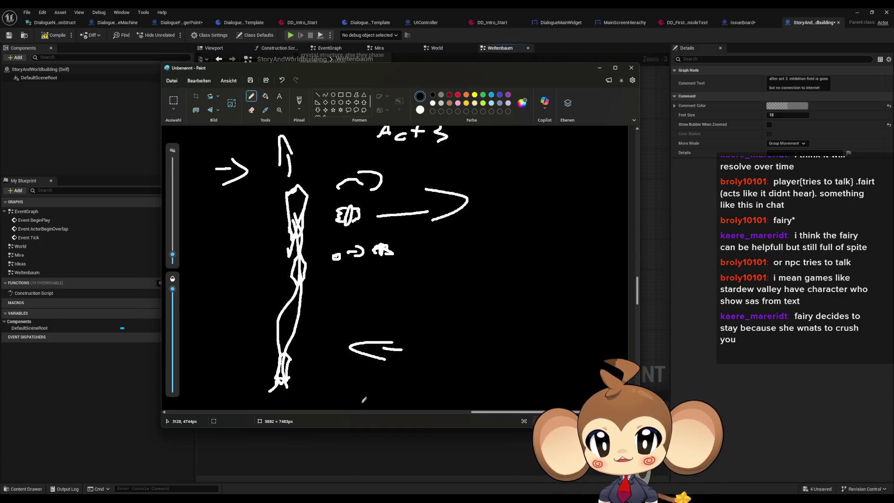
{"action": "scroll", "coordinate": [364, 380], "scroll_direction": "up", "scroll_amount": 1}
{"action": "scroll", "coordinate": [361, 379], "scroll_direction": "down", "scroll_amount": 1}
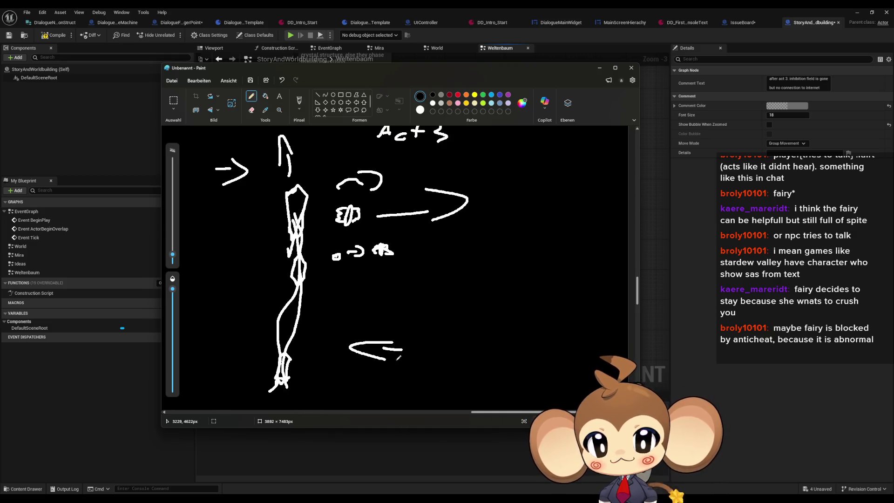
{"action": "scroll", "coordinate": [399, 357], "scroll_direction": "up", "scroll_amount": 2}
{"action": "scroll", "coordinate": [396, 359], "scroll_direction": "down", "scroll_amount": 2}
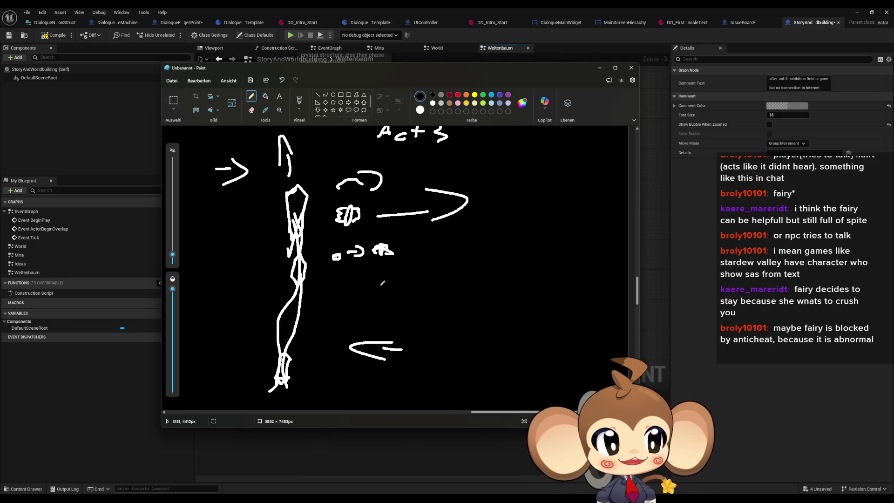
{"action": "scroll", "coordinate": [382, 285], "scroll_direction": "down", "scroll_amount": 2}
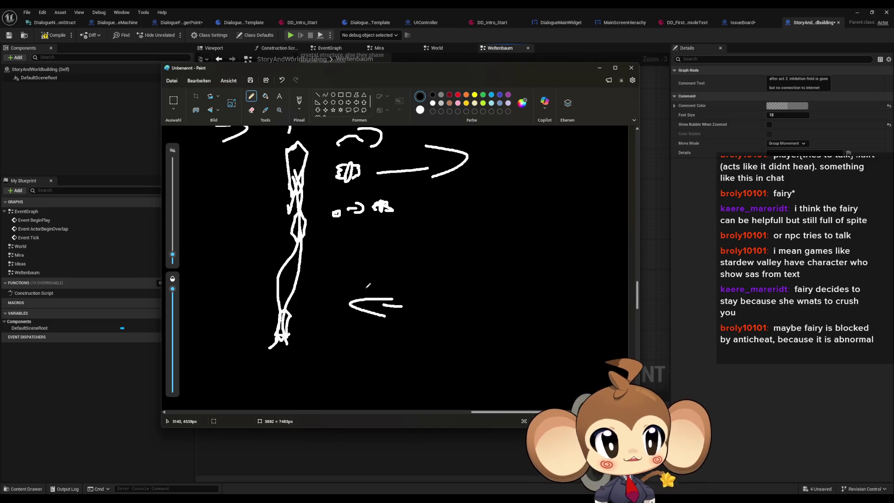
{"action": "scroll", "coordinate": [366, 286], "scroll_direction": "up", "scroll_amount": 2}
{"action": "scroll", "coordinate": [364, 287], "scroll_direction": "down", "scroll_amount": 2}
{"action": "scroll", "coordinate": [361, 288], "scroll_direction": "up", "scroll_amount": 2}
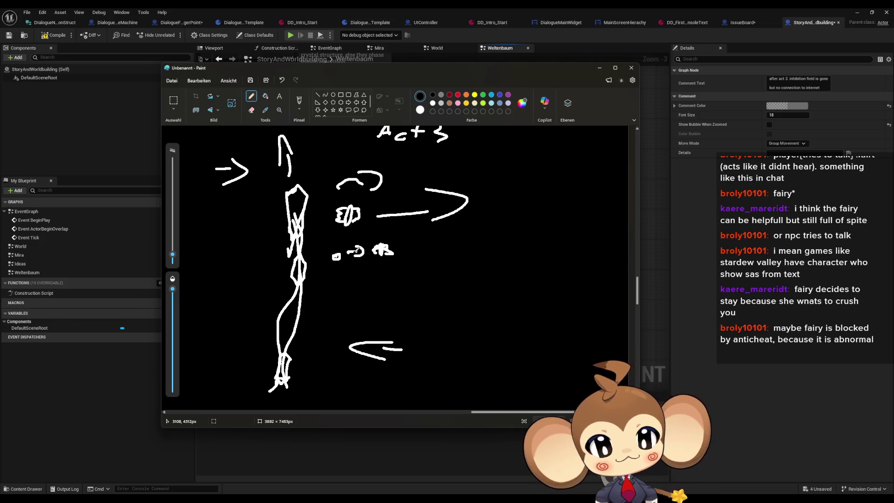
{"action": "scroll", "coordinate": [354, 263], "scroll_direction": "down", "scroll_amount": 1}
{"action": "scroll", "coordinate": [349, 299], "scroll_direction": "up", "scroll_amount": 5}
{"action": "scroll", "coordinate": [345, 313], "scroll_direction": "up", "scroll_amount": 2}
{"action": "scroll", "coordinate": [347, 312], "scroll_direction": "down", "scroll_amount": 5}
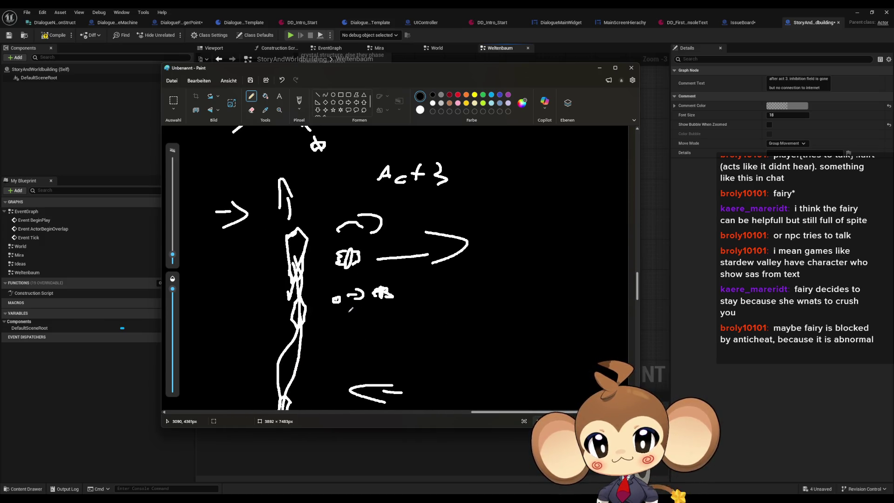
{"action": "scroll", "coordinate": [357, 312], "scroll_direction": "up", "scroll_amount": 2}
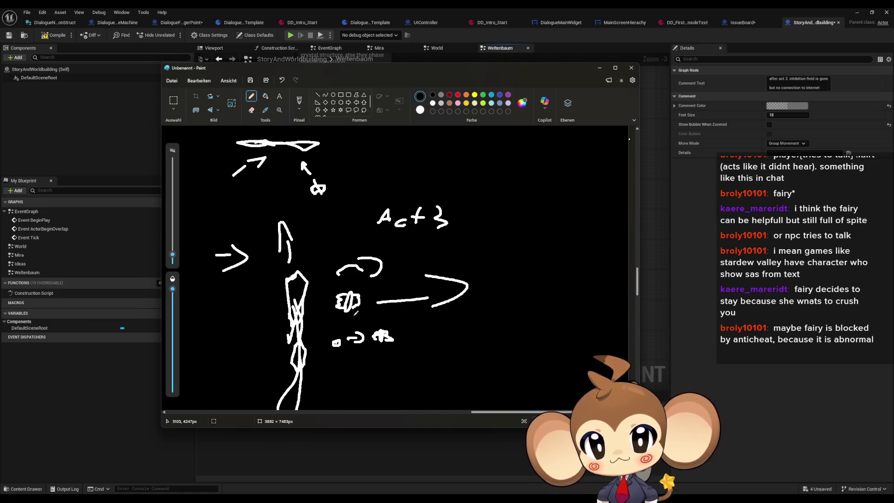
{"action": "scroll", "coordinate": [356, 313], "scroll_direction": "down", "scroll_amount": 6}
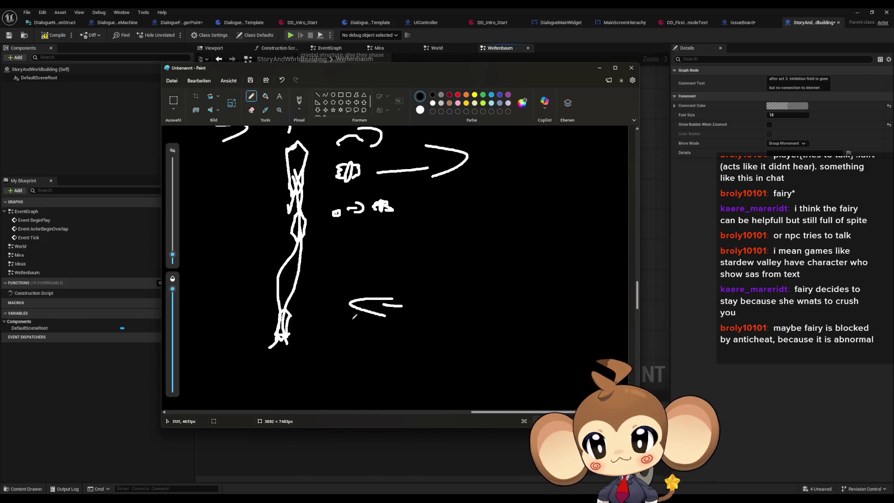
{"action": "scroll", "coordinate": [354, 316], "scroll_direction": "up", "scroll_amount": 6}
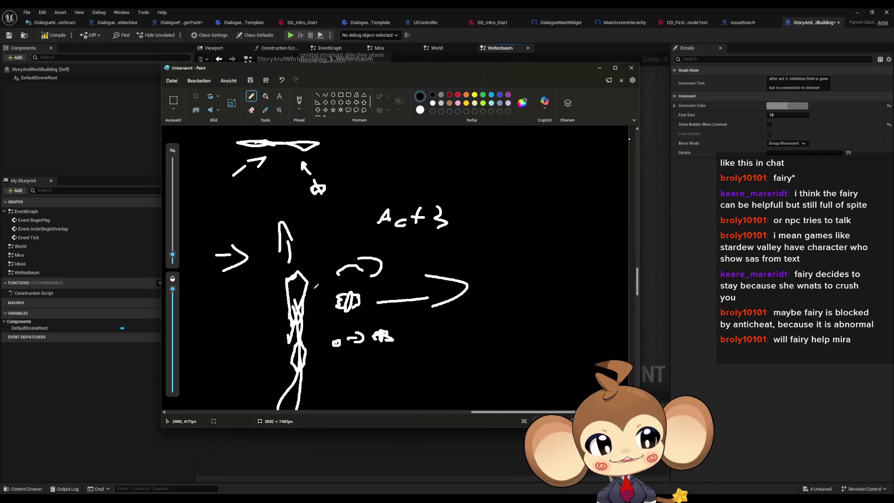
{"action": "scroll", "coordinate": [313, 285], "scroll_direction": "down", "scroll_amount": 3}
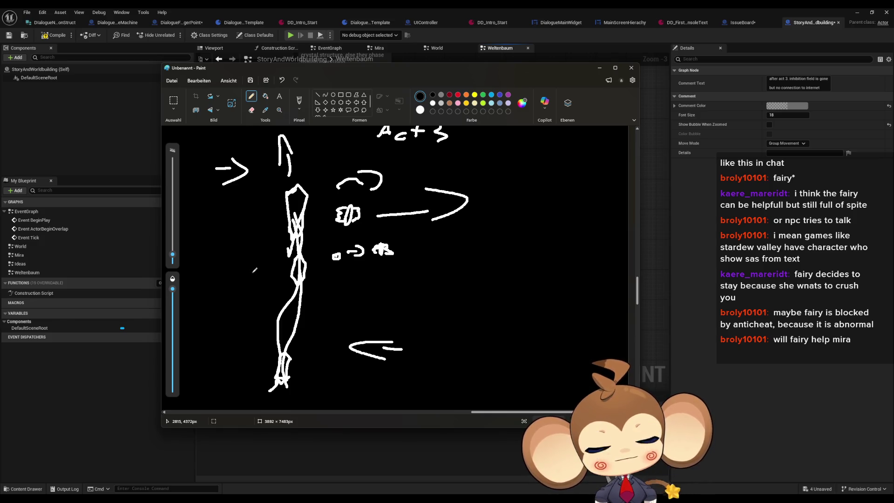
{"action": "mouse_move", "coordinate": [436, 265]}
{"action": "left_mouse_down"}
{"action": "mouse_move", "coordinate": [443, 253]}
{"action": "mouse_move", "coordinate": [505, 243]}
{"action": "mouse_move", "coordinate": [564, 263]}
{"action": "mouse_move", "coordinate": [431, 294]}
{"action": "mouse_move", "coordinate": [442, 309]}
{"action": "mouse_move", "coordinate": [577, 334]}
{"action": "mouse_move", "coordinate": [454, 353]}
{"action": "mouse_move", "coordinate": [387, 286]}
{"action": "mouse_move", "coordinate": [436, 261]}
{"action": "left_mouse_up"}
{"action": "key", "text": "ctrl+z"}
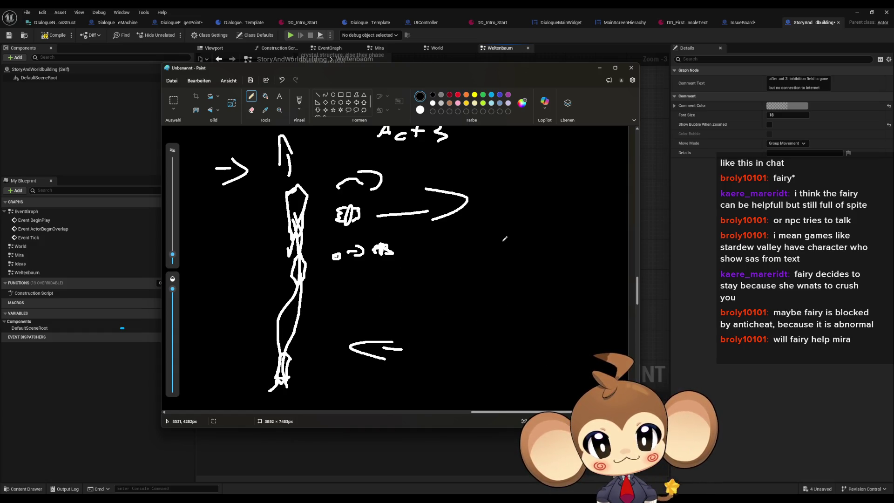
{"action": "scroll", "coordinate": [503, 263], "scroll_direction": "up", "scroll_amount": 2}
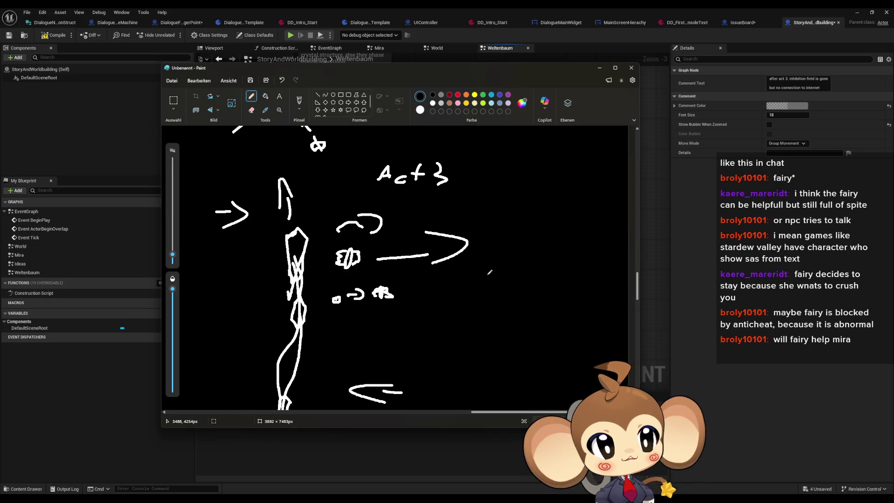
{"action": "scroll", "coordinate": [489, 272], "scroll_direction": "down", "scroll_amount": 3}
{"action": "scroll", "coordinate": [485, 270], "scroll_direction": "up", "scroll_amount": 1}
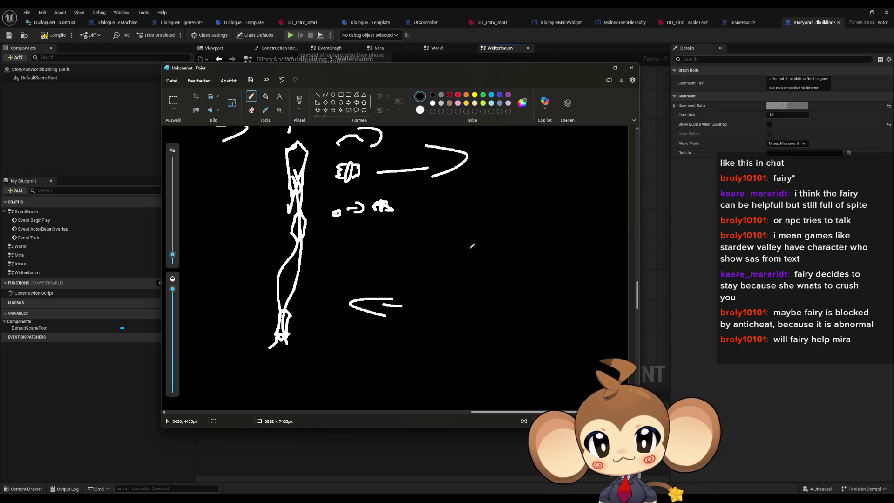
Draw a small circle, a big jagged-mouthed face, and a horned skull below it
{"action": "mouse_move", "coordinate": [512, 215]}
{"action": "left_mouse_down"}
{"action": "mouse_move", "coordinate": [518, 205]}
{"action": "mouse_move", "coordinate": [512, 214]}
{"action": "mouse_move", "coordinate": [545, 216]}
{"action": "mouse_move", "coordinate": [562, 238]}
{"action": "left_mouse_up"}
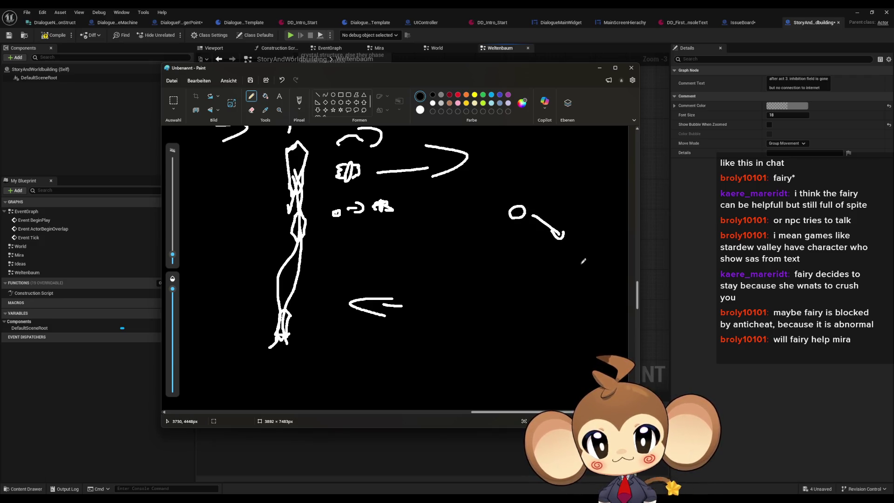
{"action": "mouse_move", "coordinate": [557, 274]}
{"action": "left_mouse_down"}
{"action": "mouse_move", "coordinate": [578, 268]}
{"action": "mouse_move", "coordinate": [561, 288]}
{"action": "mouse_move", "coordinate": [545, 281]}
{"action": "mouse_move", "coordinate": [558, 256]}
{"action": "mouse_move", "coordinate": [573, 257]}
{"action": "mouse_move", "coordinate": [565, 243]}
{"action": "mouse_move", "coordinate": [541, 286]}
{"action": "mouse_move", "coordinate": [591, 270]}
{"action": "mouse_move", "coordinate": [565, 243]}
{"action": "left_mouse_up"}
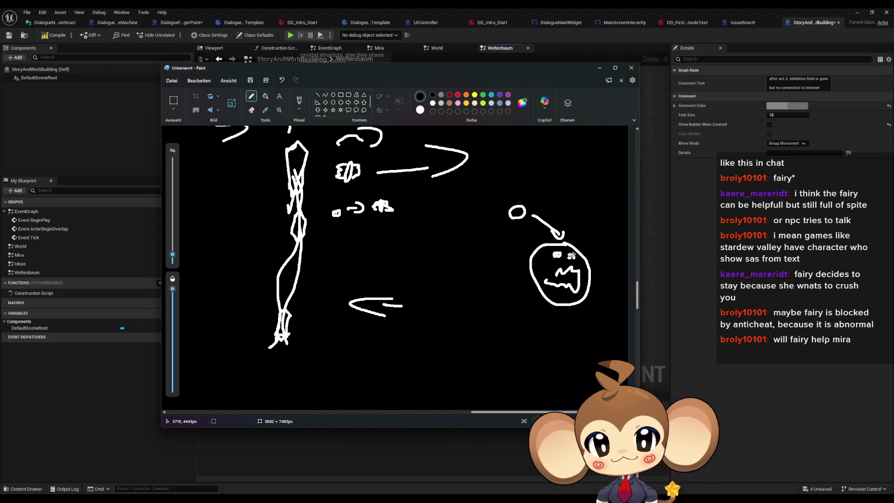
{"action": "left_click_drag", "start_coordinate": [537, 301], "coordinate": [516, 321]}
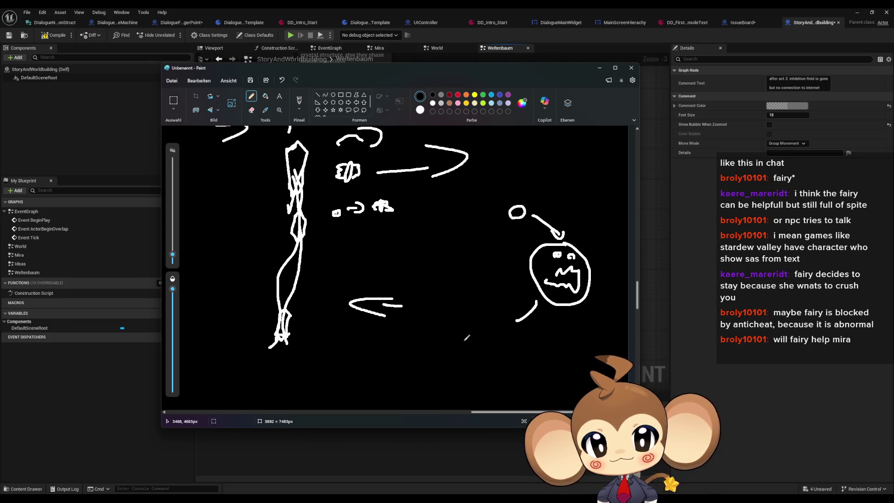
{"action": "mouse_move", "coordinate": [469, 359]}
{"action": "left_mouse_down"}
{"action": "mouse_move", "coordinate": [461, 330]}
{"action": "mouse_move", "coordinate": [486, 344]}
{"action": "mouse_move", "coordinate": [503, 329]}
{"action": "left_mouse_up"}
{"action": "mouse_move", "coordinate": [453, 343]}
{"action": "left_mouse_down"}
{"action": "mouse_move", "coordinate": [445, 330]}
{"action": "mouse_move", "coordinate": [484, 352]}
{"action": "left_mouse_up"}
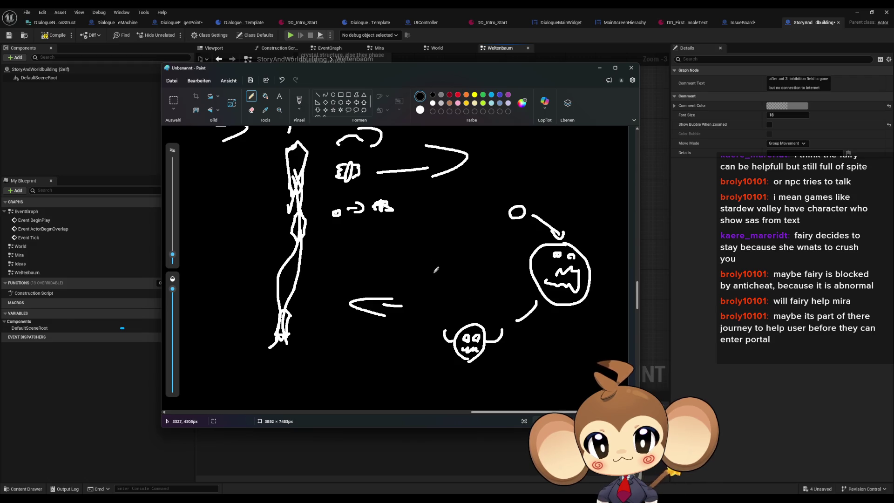
Draw a horned stick figure linked to the skull and circle by arrows
{"action": "mouse_move", "coordinate": [438, 233]}
{"action": "left_mouse_down"}
{"action": "mouse_move", "coordinate": [454, 219]}
{"action": "mouse_move", "coordinate": [436, 256]}
{"action": "mouse_move", "coordinate": [408, 243]}
{"action": "mouse_move", "coordinate": [461, 246]}
{"action": "mouse_move", "coordinate": [414, 280]}
{"action": "mouse_move", "coordinate": [441, 281]}
{"action": "left_mouse_up"}
{"action": "left_click", "coordinate": [432, 229]}
{"action": "mouse_move", "coordinate": [440, 230]}
{"action": "left_mouse_down"}
{"action": "mouse_move", "coordinate": [437, 217]}
{"action": "mouse_move", "coordinate": [456, 219]}
{"action": "mouse_move", "coordinate": [440, 239]}
{"action": "mouse_move", "coordinate": [446, 232]}
{"action": "left_mouse_up"}
{"action": "mouse_move", "coordinate": [453, 316]}
{"action": "left_mouse_down"}
{"action": "mouse_move", "coordinate": [431, 284]}
{"action": "mouse_move", "coordinate": [424, 294]}
{"action": "left_mouse_up"}
{"action": "left_click_drag", "start_coordinate": [461, 237], "coordinate": [473, 225]}
{"action": "left_click_drag", "start_coordinate": [476, 216], "coordinate": [488, 232]}
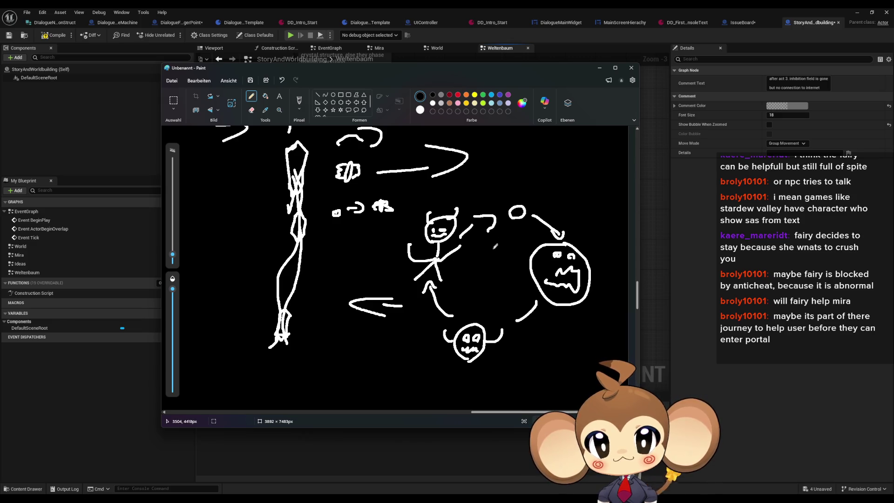
Sketch a cloud outline at the top right of the cycle
{"action": "scroll", "coordinate": [470, 317], "scroll_direction": "down", "scroll_amount": 2}
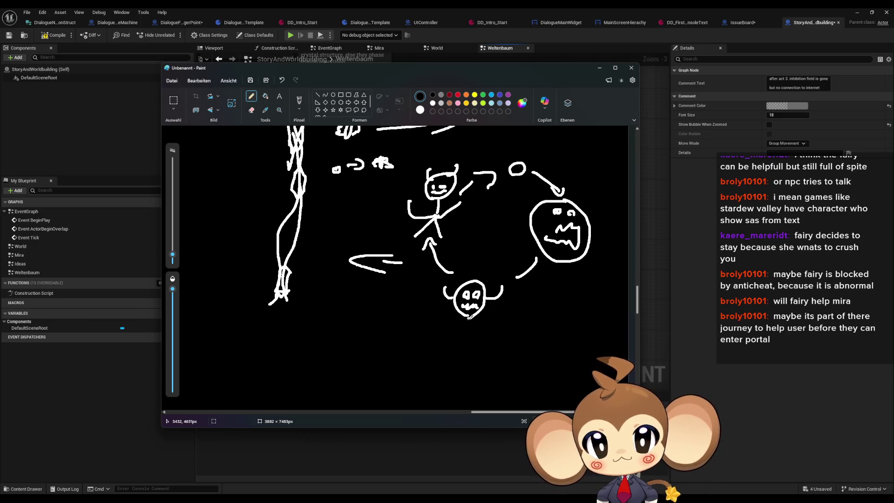
{"action": "scroll", "coordinate": [470, 317], "scroll_direction": "up", "scroll_amount": 4}
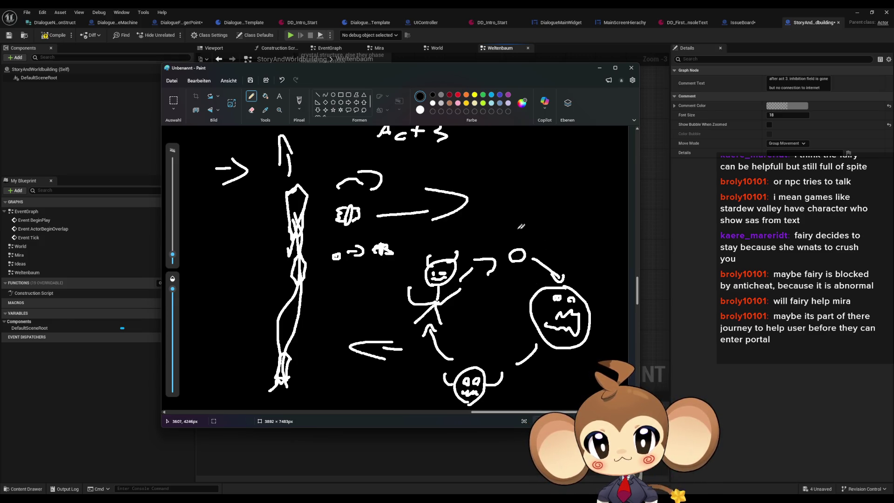
{"action": "mouse_move", "coordinate": [525, 233]}
{"action": "left_mouse_down"}
{"action": "mouse_move", "coordinate": [548, 224]}
{"action": "mouse_move", "coordinate": [568, 192]}
{"action": "left_mouse_up"}
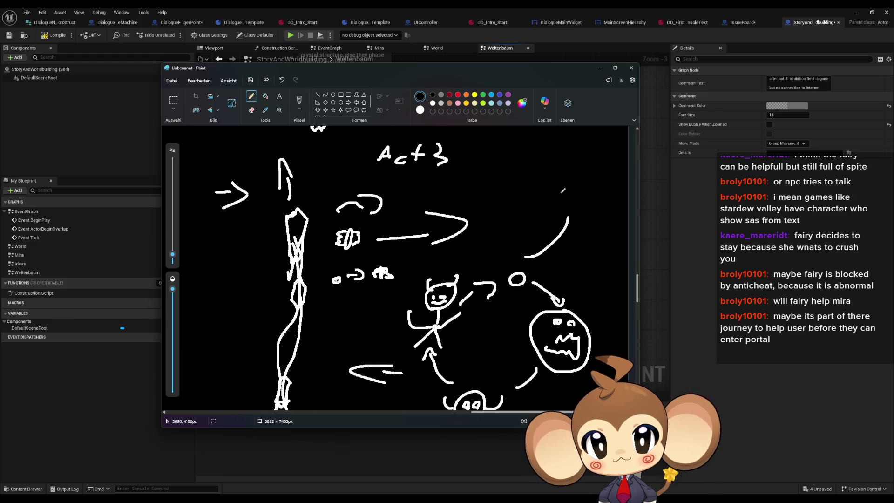
{"action": "scroll", "coordinate": [559, 196], "scroll_direction": "up", "scroll_amount": 4}
{"action": "mouse_move", "coordinate": [562, 254]}
{"action": "left_mouse_down"}
{"action": "mouse_move", "coordinate": [566, 231]}
{"action": "mouse_move", "coordinate": [573, 261]}
{"action": "mouse_move", "coordinate": [561, 264]}
{"action": "left_mouse_up"}
{"action": "mouse_move", "coordinate": [555, 238]}
{"action": "left_mouse_down"}
{"action": "mouse_move", "coordinate": [545, 244]}
{"action": "mouse_move", "coordinate": [554, 265]}
{"action": "left_mouse_up"}
{"action": "mouse_move", "coordinate": [577, 235]}
{"action": "left_mouse_down"}
{"action": "mouse_move", "coordinate": [589, 254]}
{"action": "mouse_move", "coordinate": [580, 264]}
{"action": "left_mouse_up"}
{"action": "scroll", "coordinate": [488, 306], "scroll_direction": "down", "scroll_amount": 5}
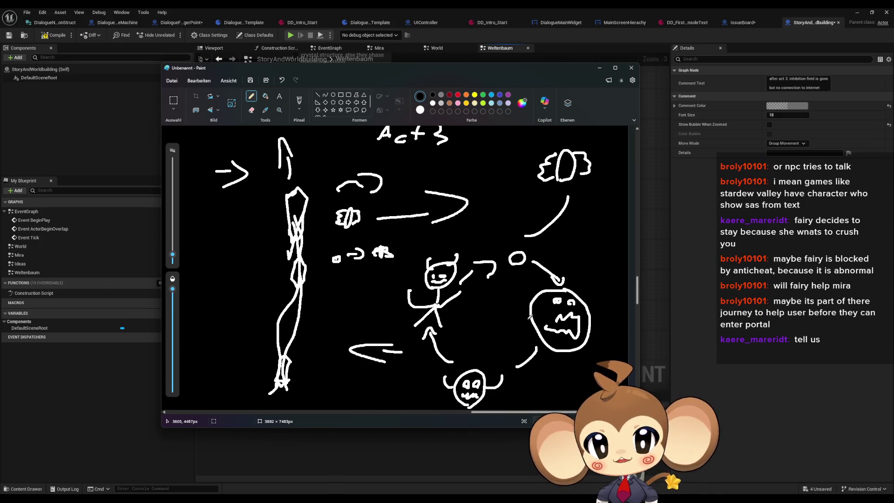
{"action": "scroll", "coordinate": [517, 296], "scroll_direction": "down", "scroll_amount": 1}
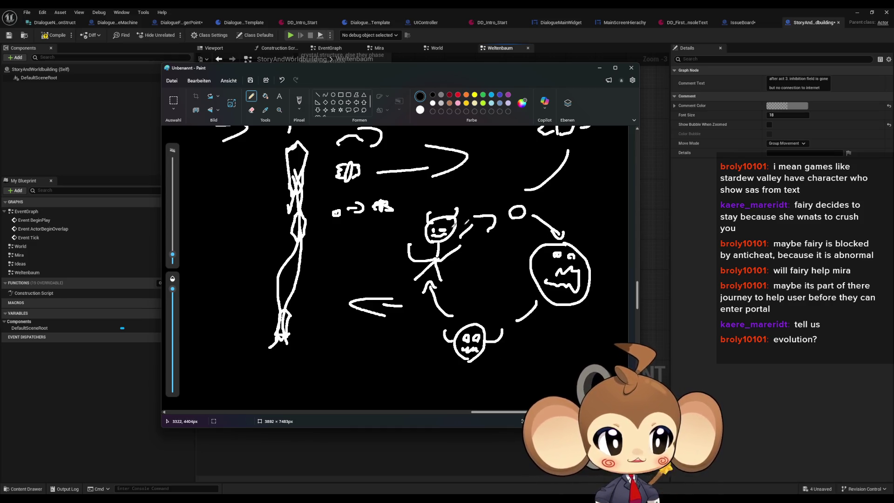
Draw a curved pencil arrow from the cloud leftward back toward the long arrow's tip
{"action": "scroll", "coordinate": [521, 286], "scroll_direction": "up", "scroll_amount": 3}
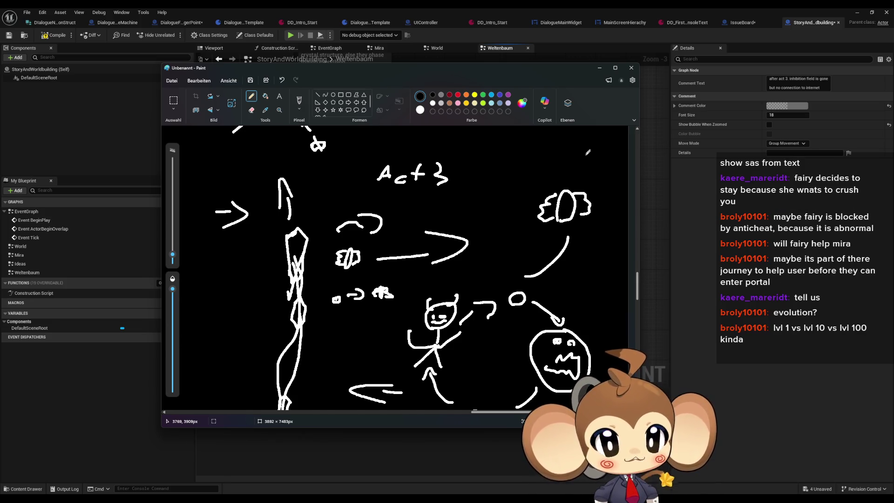
{"action": "scroll", "coordinate": [466, 291], "scroll_direction": "down", "scroll_amount": 1}
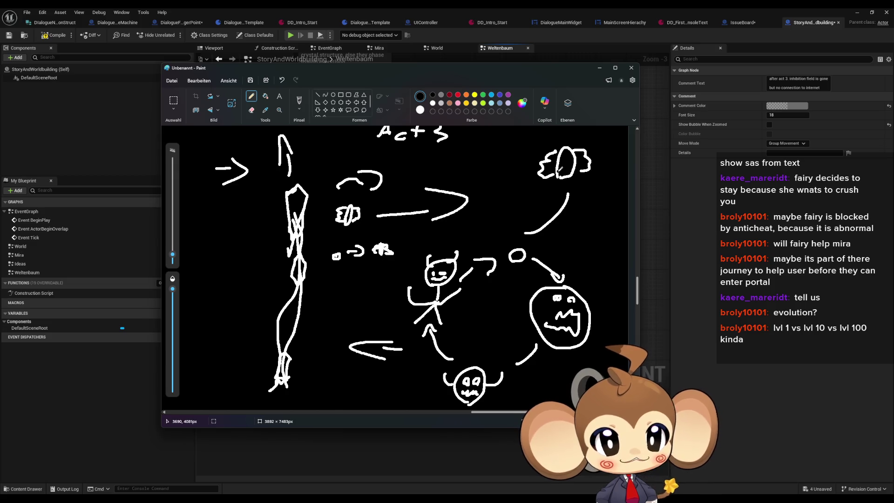
{"action": "scroll", "coordinate": [561, 169], "scroll_direction": "up", "scroll_amount": 1}
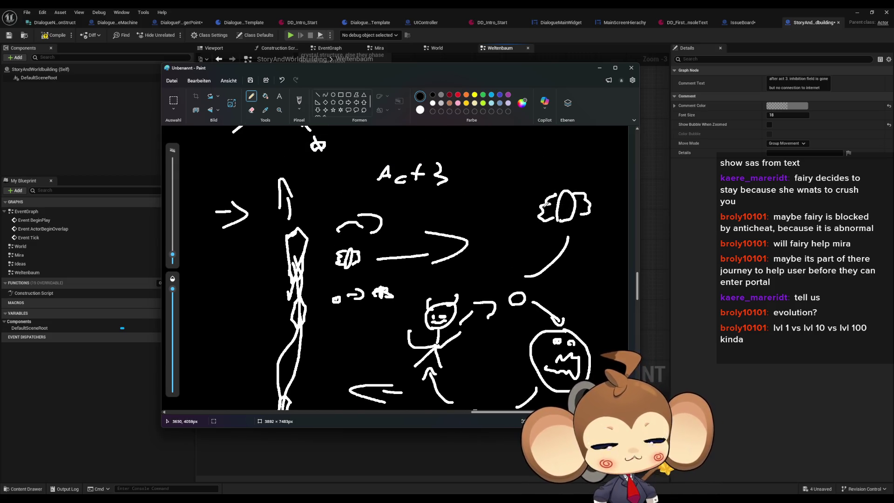
{"action": "mouse_move", "coordinate": [530, 211]}
{"action": "left_mouse_down"}
{"action": "mouse_move", "coordinate": [470, 214]}
{"action": "mouse_move", "coordinate": [478, 219]}
{"action": "mouse_move", "coordinate": [457, 231]}
{"action": "left_mouse_up"}
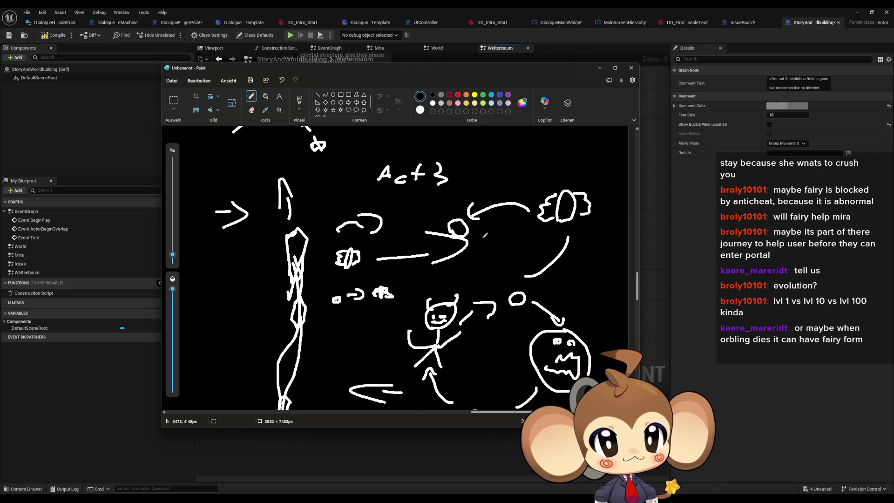
{"action": "scroll", "coordinate": [483, 236], "scroll_direction": "up", "scroll_amount": 2}
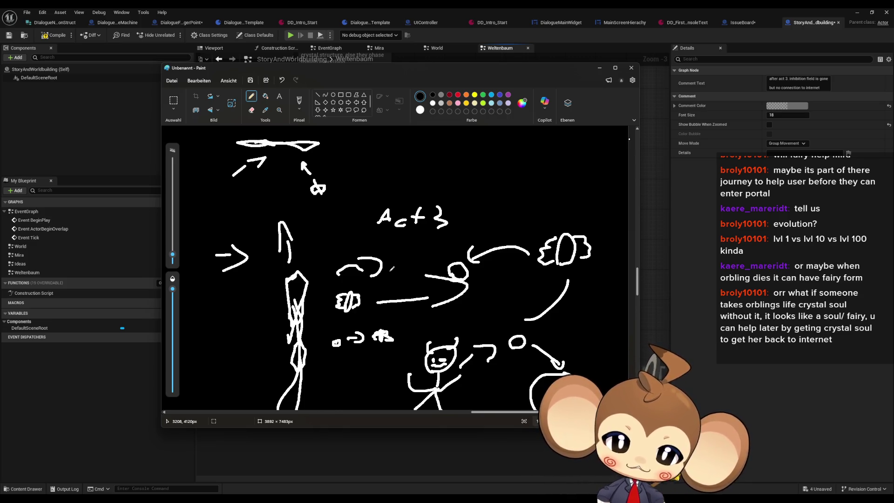
{"action": "scroll", "coordinate": [274, 259], "scroll_direction": "down", "scroll_amount": 3}
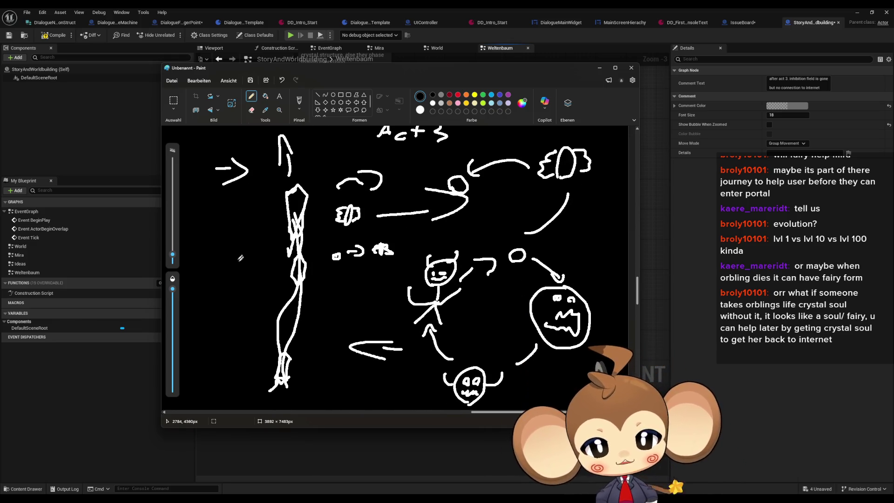
Add a short pencil stroke at the left of the canvas, then return to the IssueBoard graph
{"action": "mouse_move", "coordinate": [208, 268]}
{"action": "left_mouse_down"}
{"action": "mouse_move", "coordinate": [209, 256]}
{"action": "mouse_move", "coordinate": [206, 264]}
{"action": "left_mouse_up"}
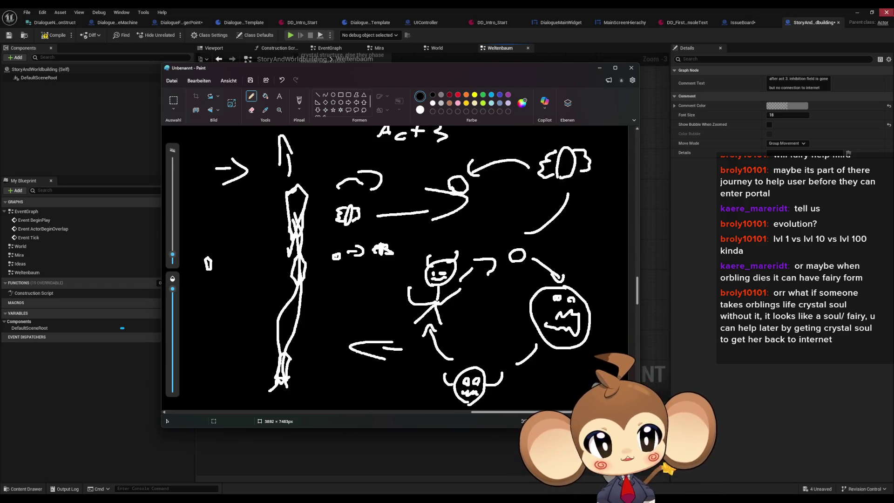
{"action": "left_click", "coordinate": [750, 25]}
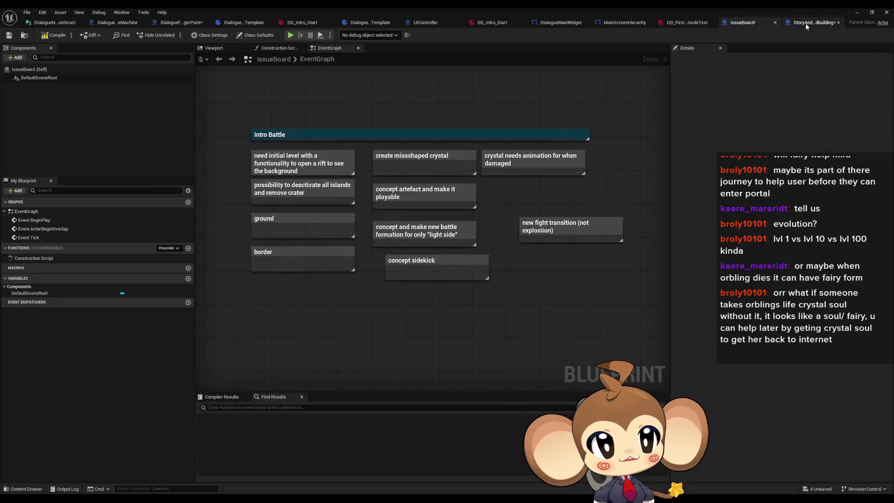
In the Weltenbaum graph, add a comment 'artefacts are vessels for crystal to enslave orblings'
{"action": "left_click", "coordinate": [812, 22]}
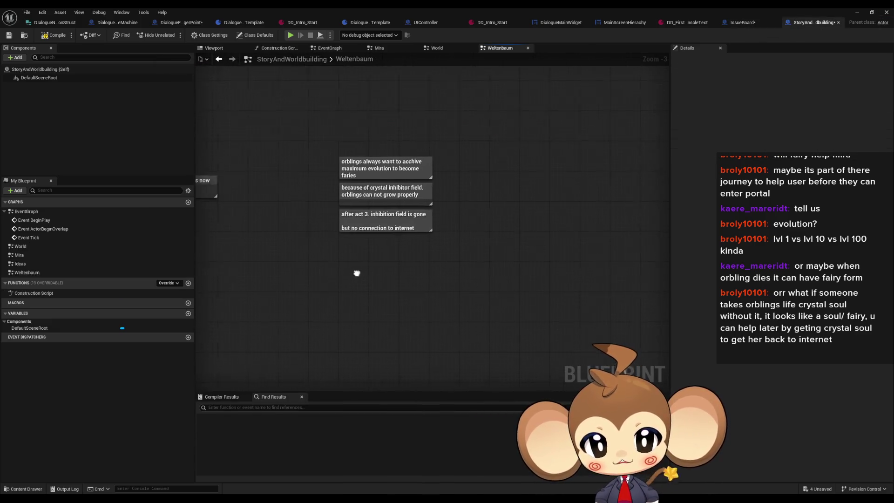
{"action": "type", "text": "cartefacts "}
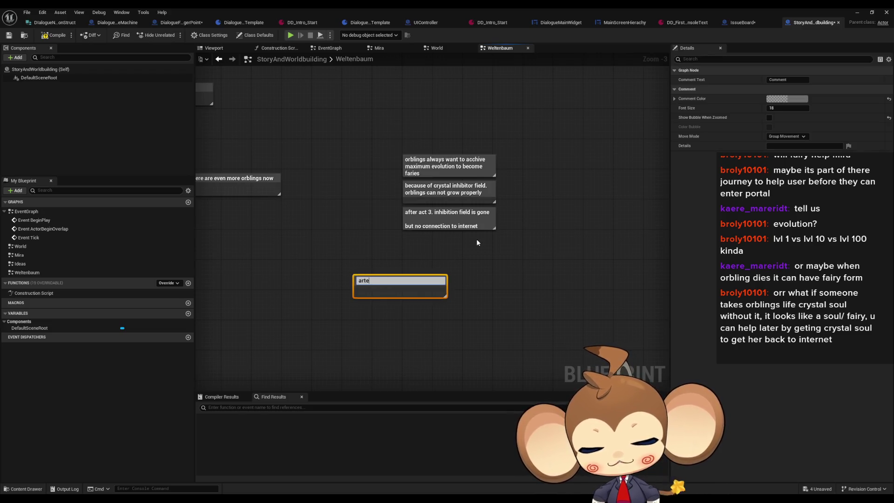
{"action": "type", "text": "are"}
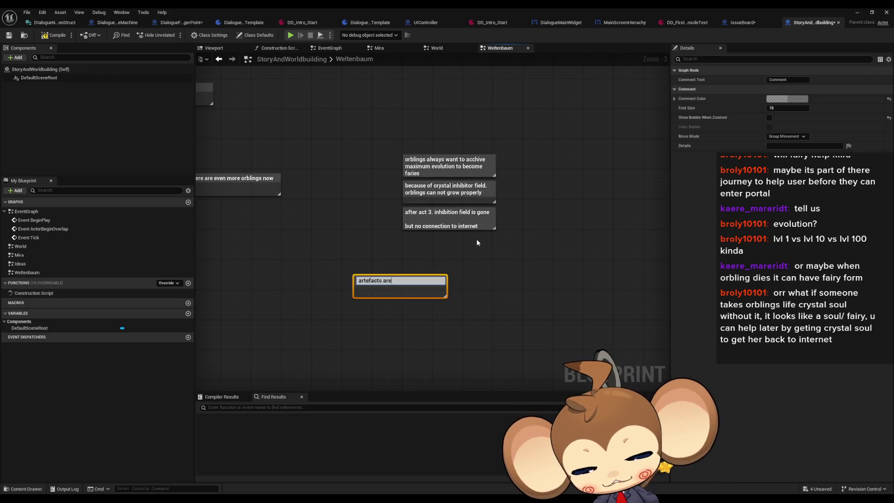
{"action": "type", "text": " vessle"}
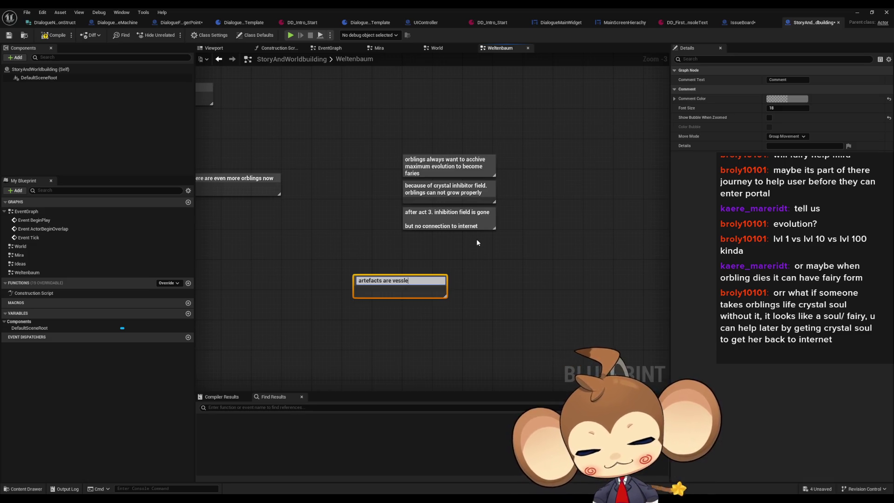
{"action": "type", "text": " for crystal"}
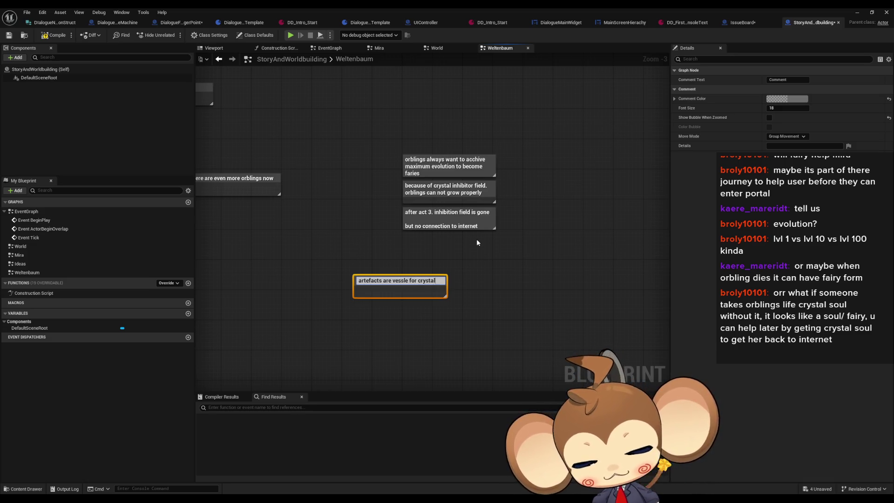
{"action": "type", "text": " to enslave "}
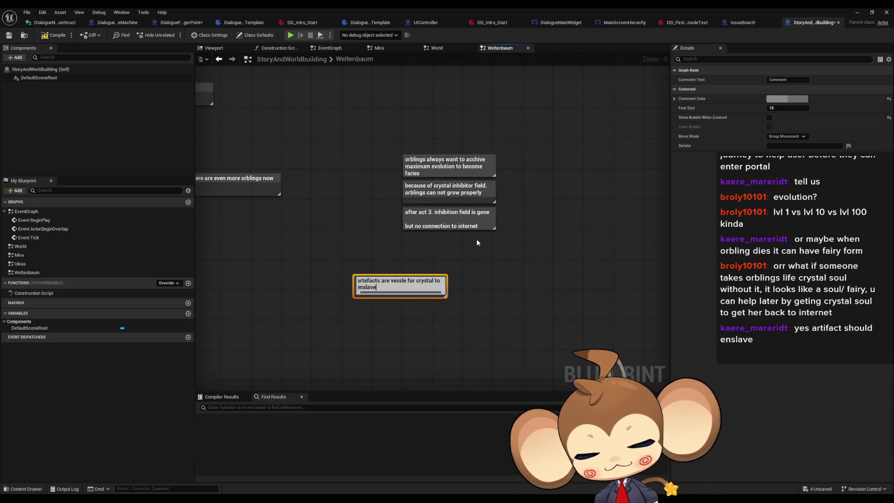
{"action": "type", "text": "orblings"}
{"action": "key", "text": "Return"}
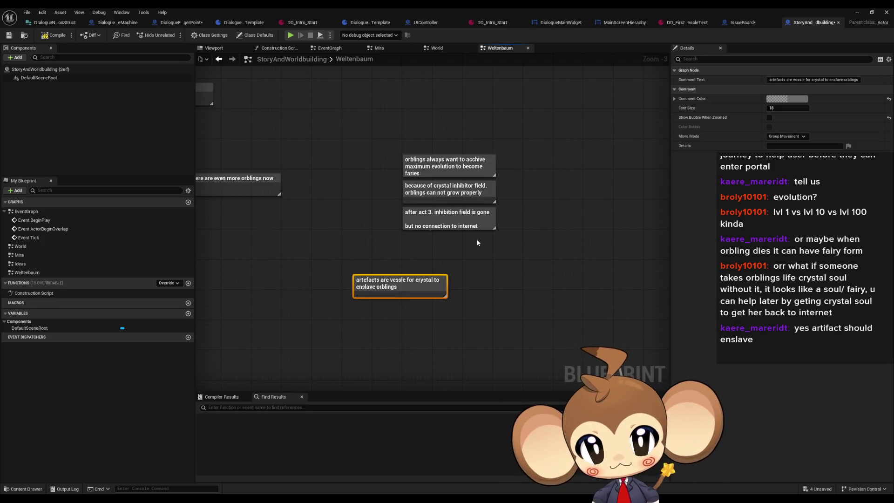
Move that comment up, then add the act 3 note: 'normal artefacts (swarms) vanish. only character artefacts remain'
{"action": "left_click_drag", "start_coordinate": [402, 284], "coordinate": [421, 270]}
{"action": "left_click", "coordinate": [426, 306]}
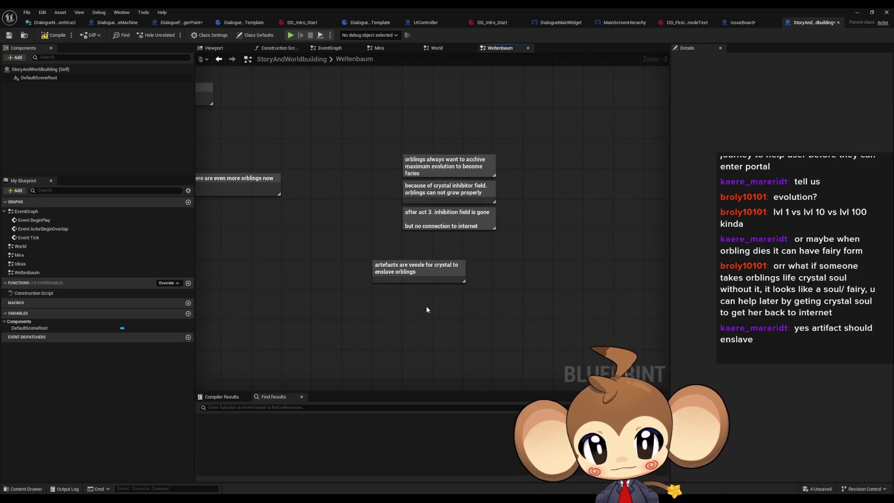
{"action": "left_click_drag", "start_coordinate": [427, 306], "coordinate": [400, 273]}
{"action": "type", "text": "cact "}
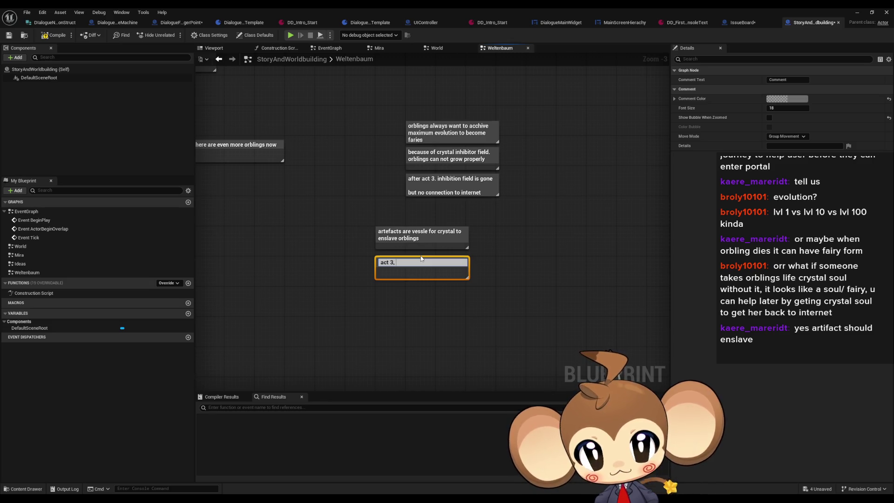
{"action": "type", "text": " normal"}
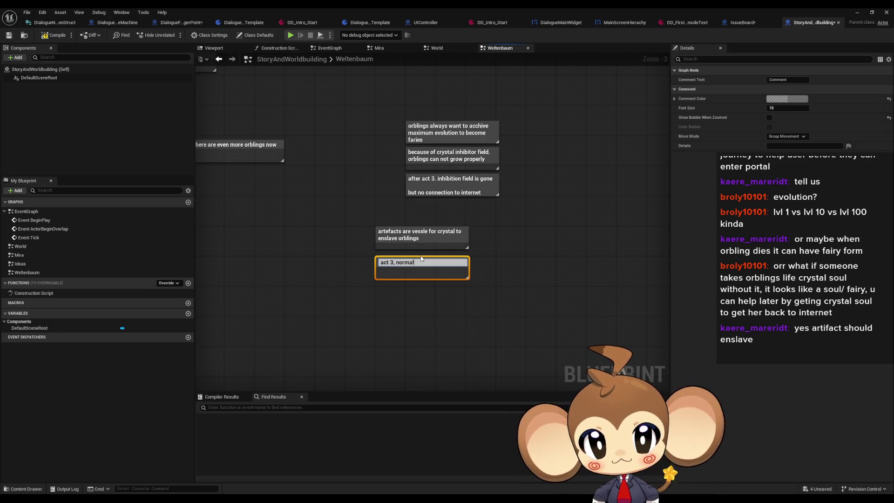
{"action": "type", "text": " artefacts"}
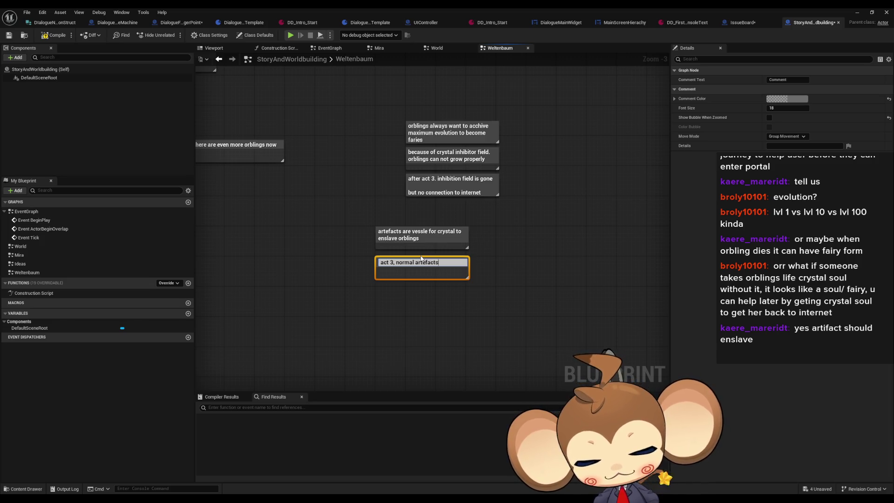
{"action": "type", "text": " (swarms)"}
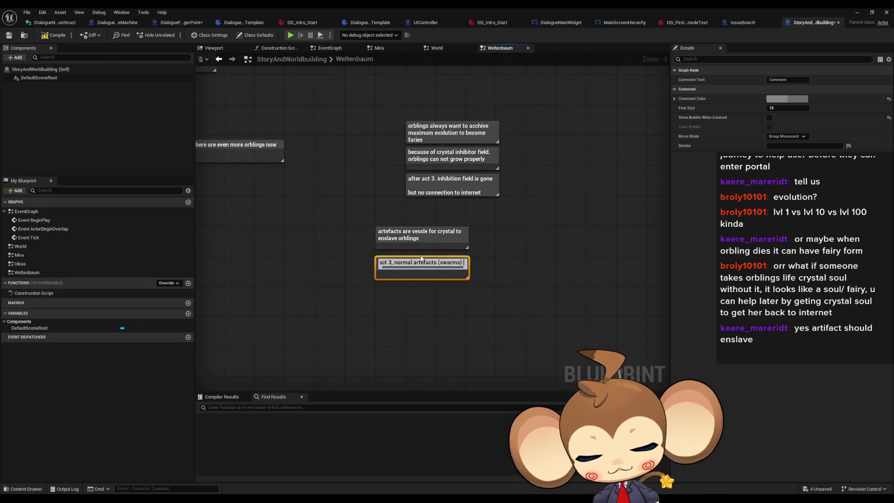
{"action": "type", "text": " vanish. only character artefact"}
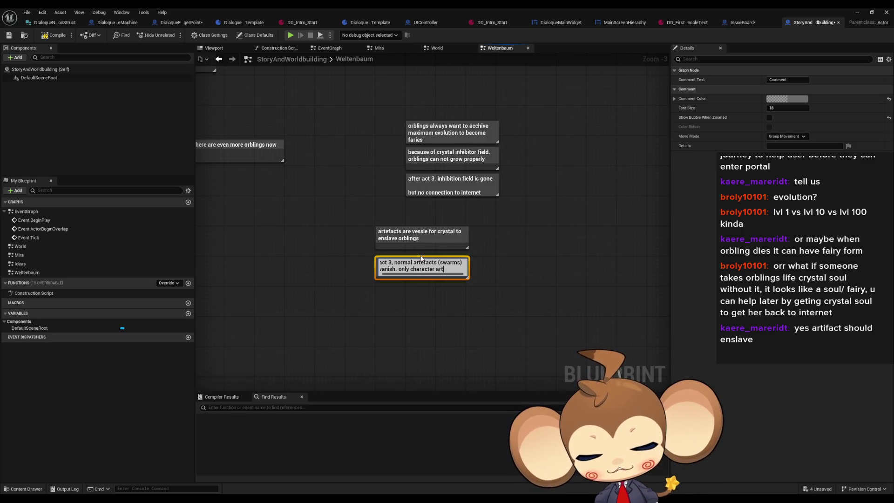
{"action": "type", "text": "s "}
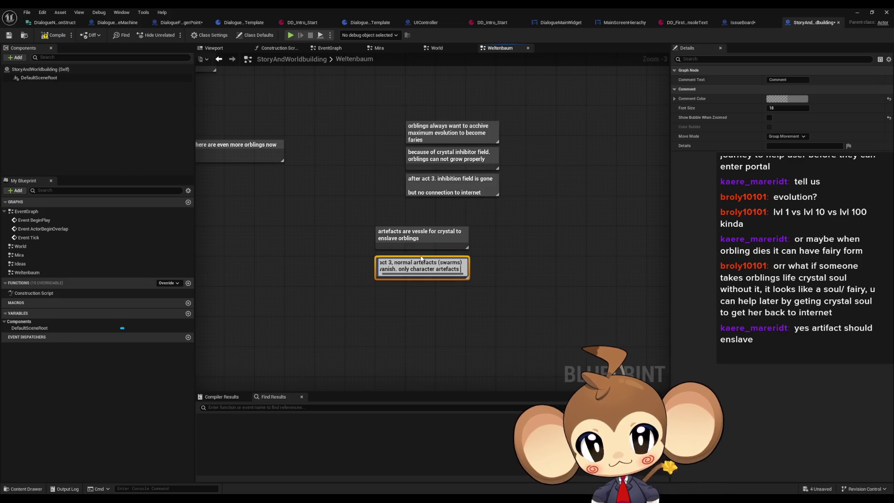
{"action": "type", "text": "remain"}
{"action": "key", "text": "Return"}
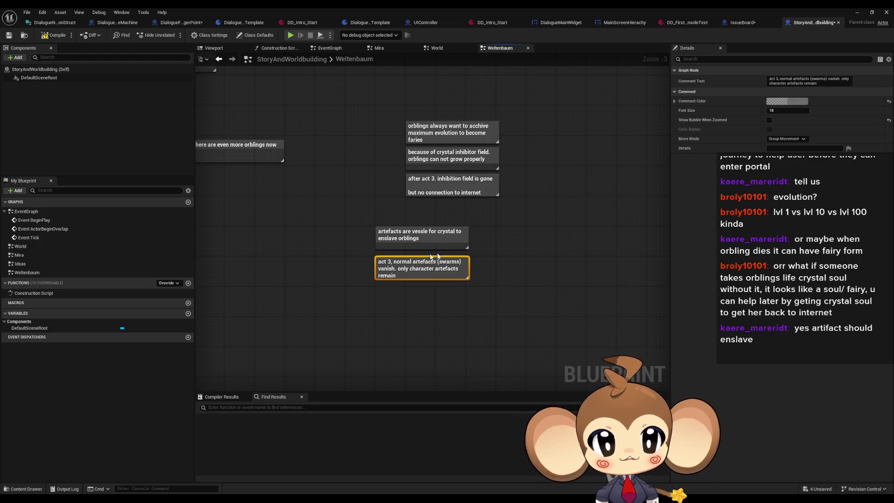
{"action": "left_click", "coordinate": [480, 261]}
Add a comment 'player and npc artefacts, do not enslave. something from npc, seems to purify the evil intend'
{"action": "type", "text": "c"}
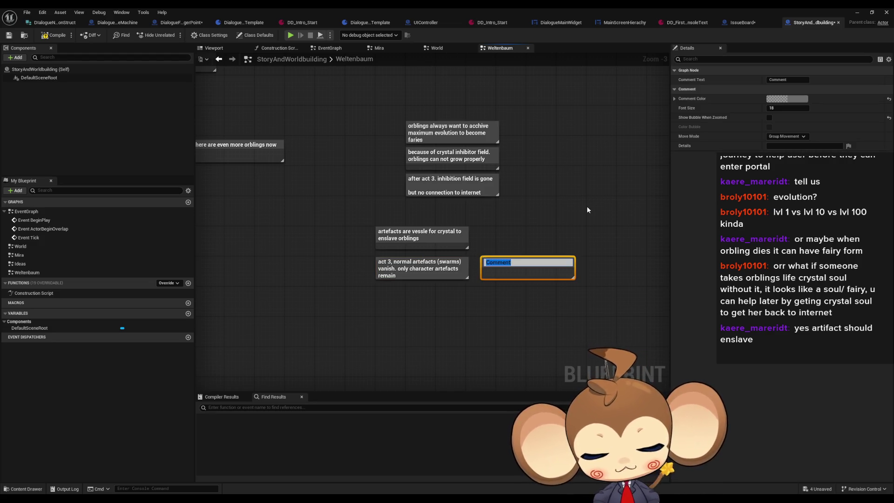
{"action": "type", "text": "player"}
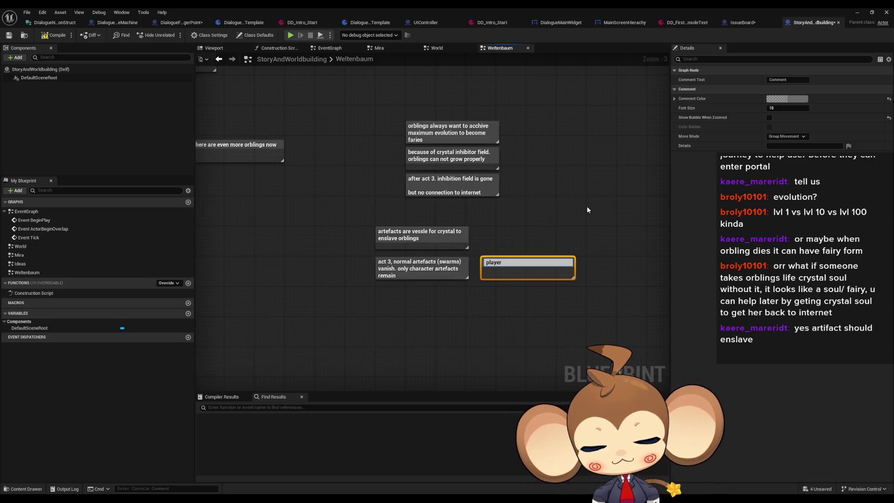
{"action": "type", "text": " and npo"}
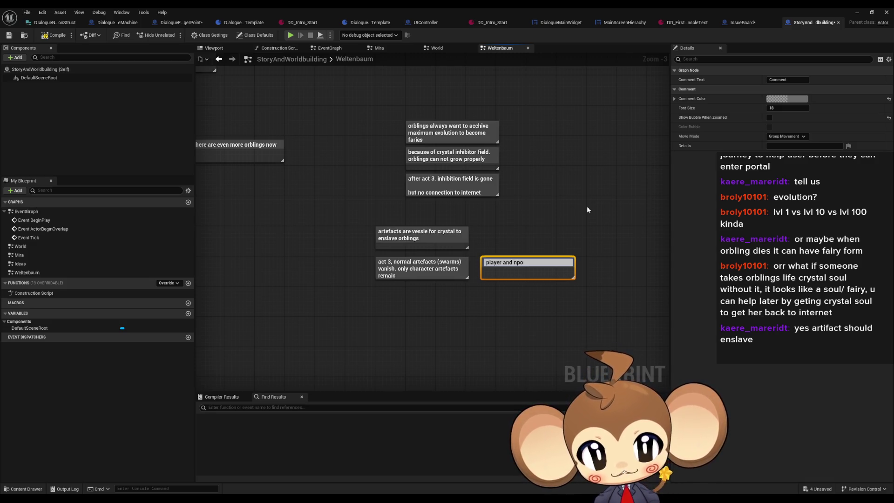
{"action": "key", "text": "BackSpace"}
{"action": "type", "text": "c artefacts, do not enslave."}
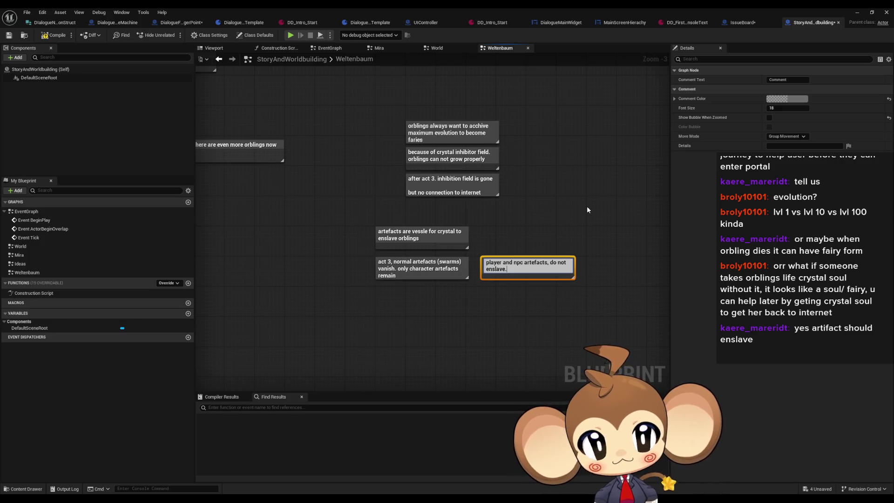
{"action": "type", "text": " something"}
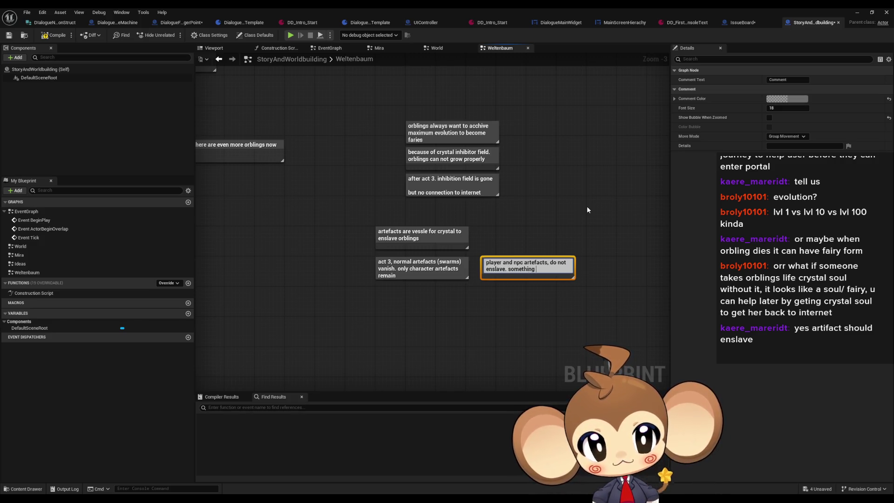
{"action": "type", "text": " from n"}
{"action": "type", "text": "pc"}
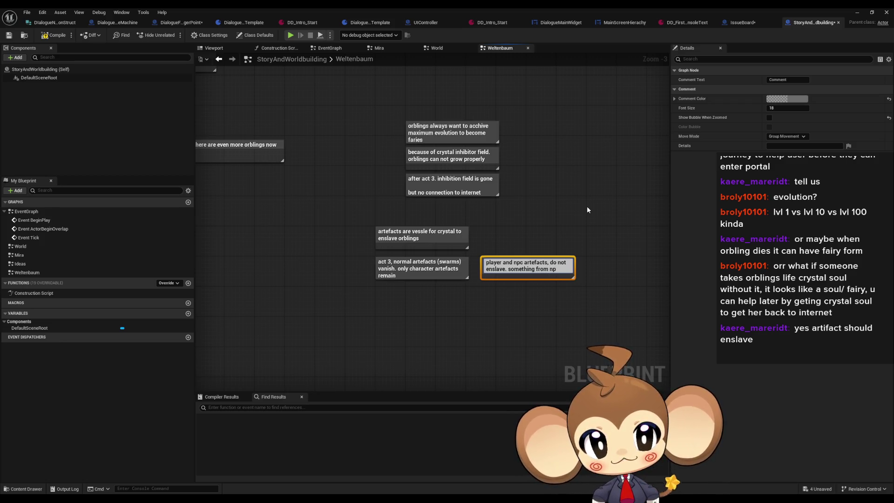
{"action": "type", "text": ", seem"}
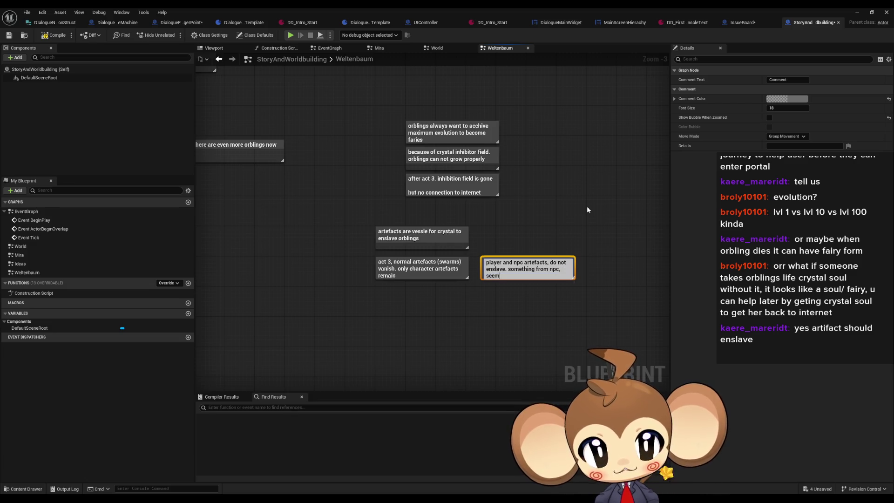
{"action": "type", "text": "s to purify"}
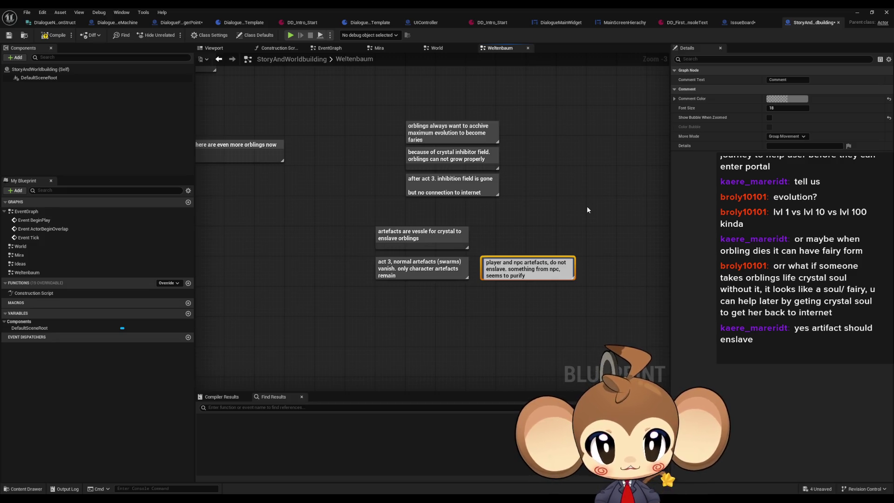
{"action": "type", "text": " the evil intend"}
{"action": "key", "text": "Return"}
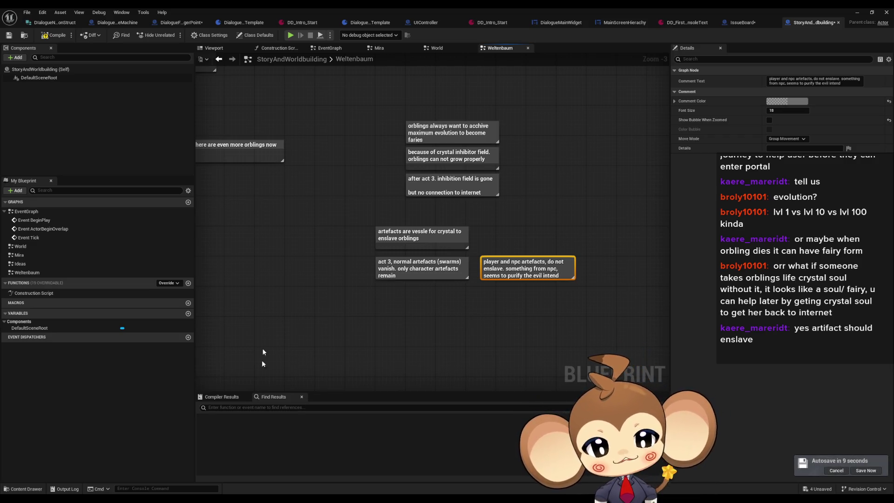
{"action": "left_click", "coordinate": [228, 477]}
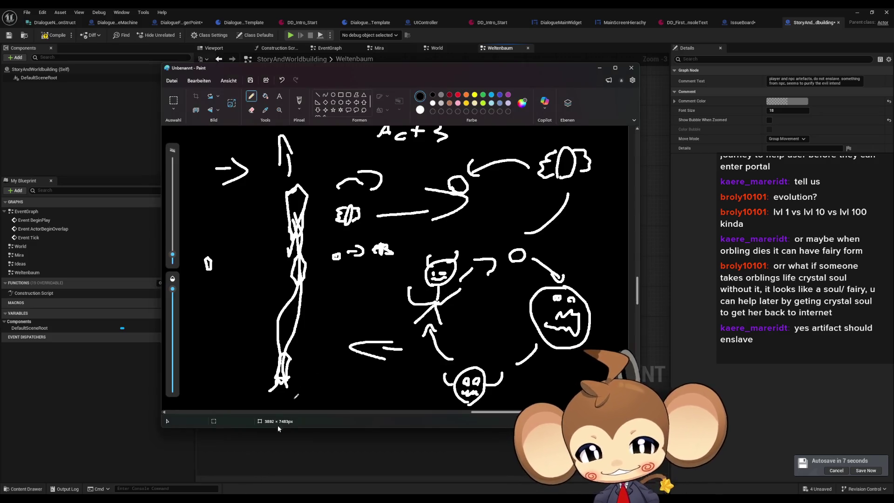
Scroll up and down through the Act 3 cycle sketch to review it
{"action": "scroll", "coordinate": [413, 323], "scroll_direction": "down", "scroll_amount": 3}
{"action": "scroll", "coordinate": [408, 328], "scroll_direction": "up", "scroll_amount": 3}
{"action": "scroll", "coordinate": [403, 333], "scroll_direction": "up", "scroll_amount": 1}
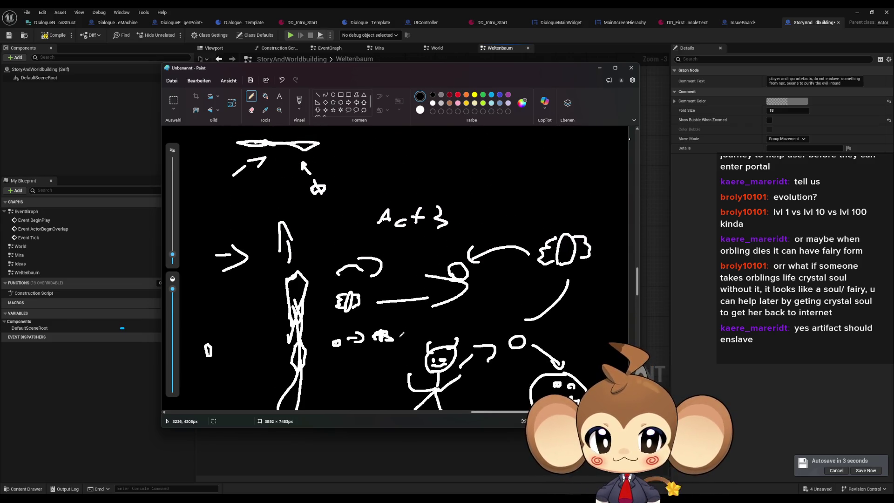
{"action": "scroll", "coordinate": [401, 336], "scroll_direction": "down", "scroll_amount": 2}
{"action": "scroll", "coordinate": [399, 337], "scroll_direction": "down", "scroll_amount": 2}
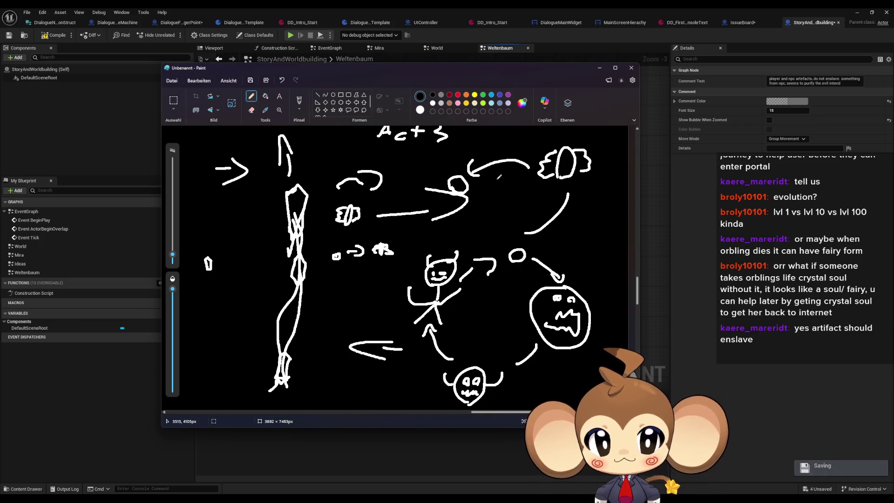
{"action": "scroll", "coordinate": [502, 185], "scroll_direction": "up", "scroll_amount": 2}
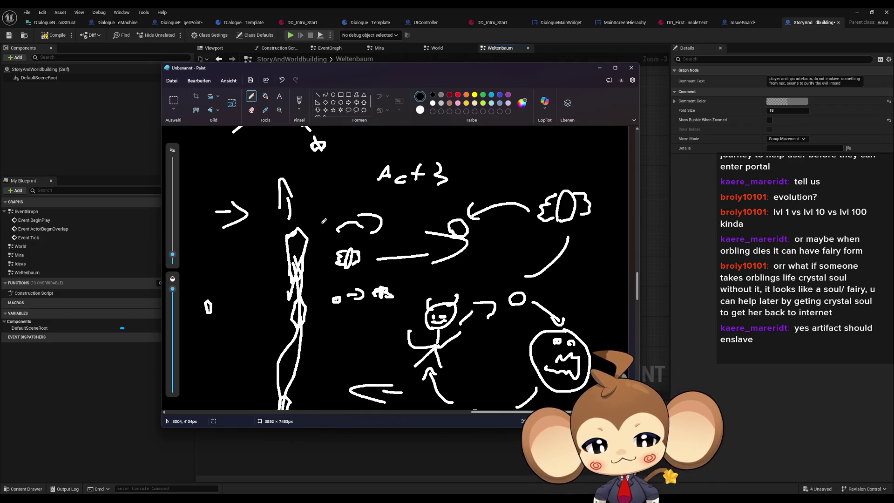
{"action": "scroll", "coordinate": [387, 262], "scroll_direction": "down", "scroll_amount": 4}
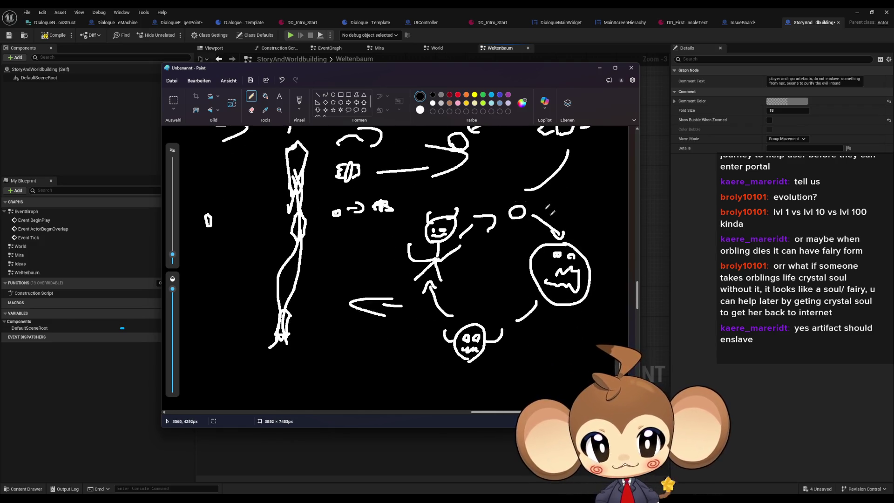
{"action": "scroll", "coordinate": [537, 303], "scroll_direction": "up", "scroll_amount": 1}
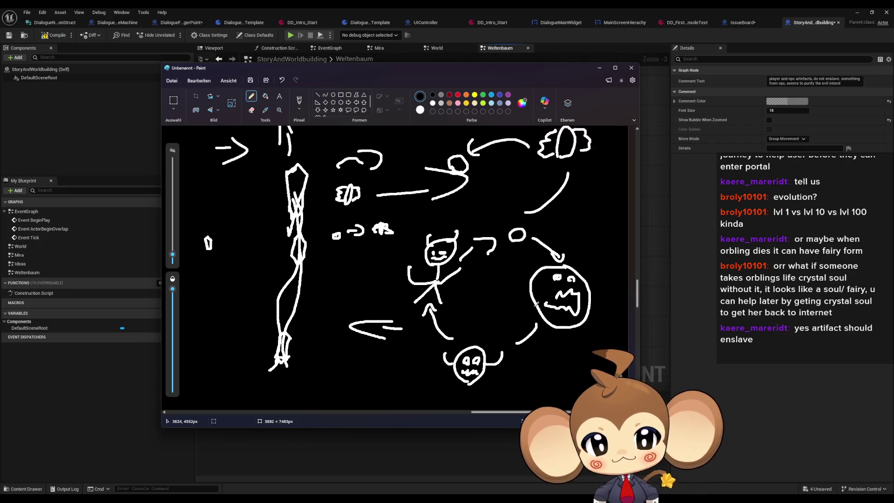
{"action": "scroll", "coordinate": [536, 303], "scroll_direction": "up", "scroll_amount": 3}
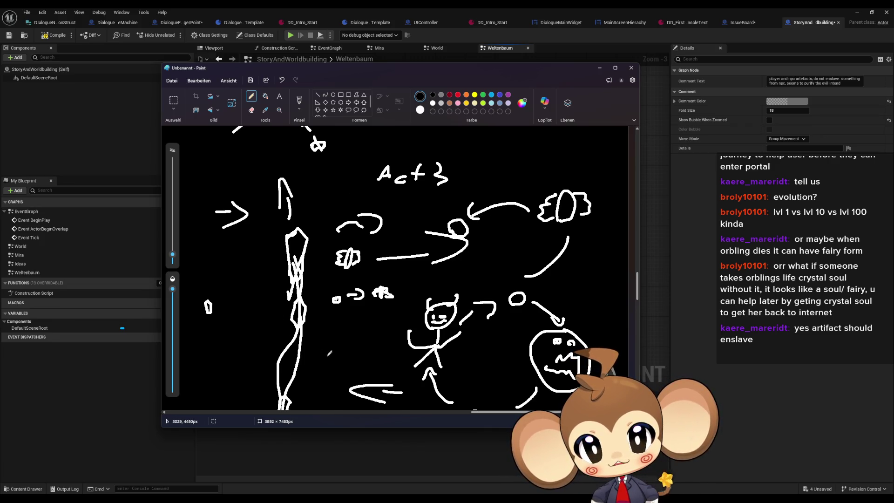
{"action": "scroll", "coordinate": [373, 333], "scroll_direction": "down", "scroll_amount": 1}
{"action": "scroll", "coordinate": [373, 334], "scroll_direction": "down", "scroll_amount": 3}
{"action": "scroll", "coordinate": [373, 333], "scroll_direction": "up", "scroll_amount": 2}
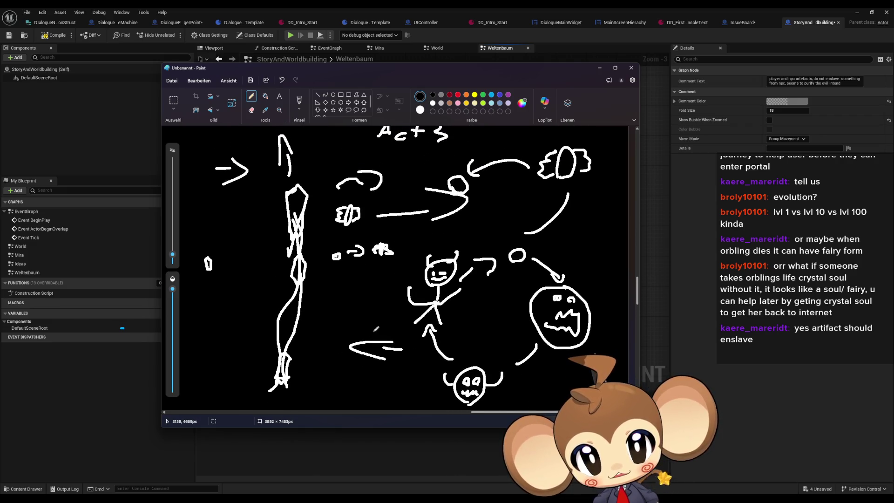
{"action": "scroll", "coordinate": [556, 222], "scroll_direction": "up", "scroll_amount": 3}
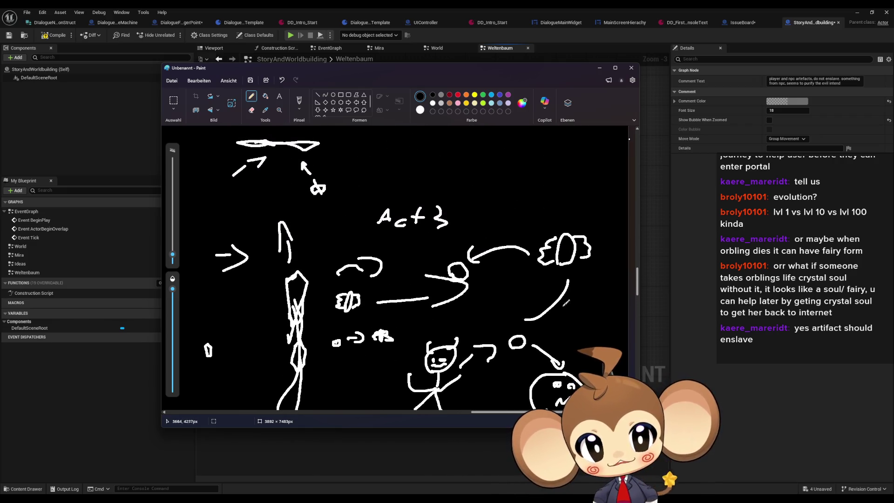
Draw an upward arrow above the right cloud and a downward arrow to its left
{"action": "mouse_move", "coordinate": [551, 216]}
{"action": "left_mouse_down"}
{"action": "mouse_move", "coordinate": [556, 185]}
{"action": "mouse_move", "coordinate": [567, 196]}
{"action": "left_mouse_up"}
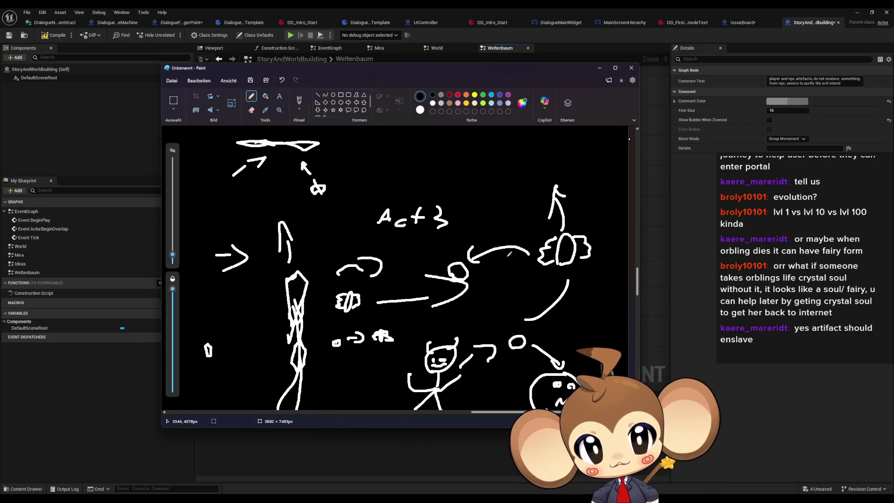
{"action": "scroll", "coordinate": [512, 291], "scroll_direction": "down", "scroll_amount": 1}
{"action": "scroll", "coordinate": [513, 293], "scroll_direction": "up", "scroll_amount": 1}
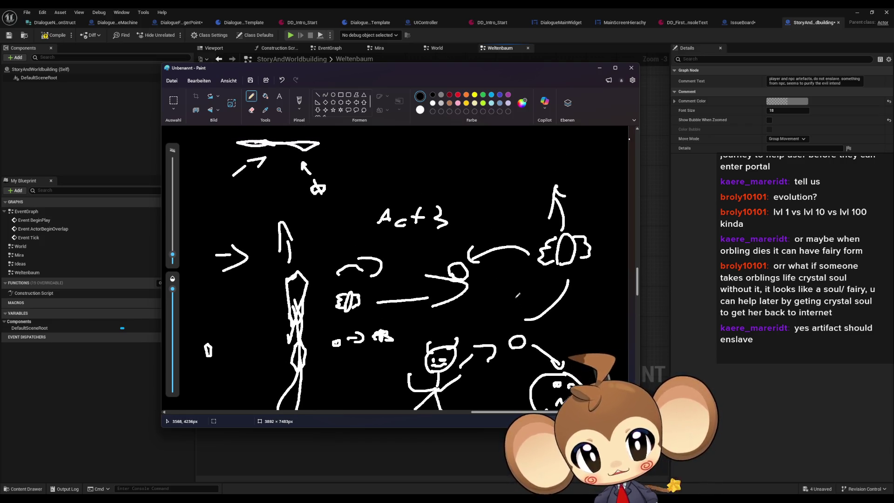
{"action": "mouse_move", "coordinate": [488, 187]}
{"action": "left_mouse_down"}
{"action": "mouse_move", "coordinate": [497, 212]}
{"action": "mouse_move", "coordinate": [491, 229]}
{"action": "mouse_move", "coordinate": [502, 218]}
{"action": "left_mouse_up"}
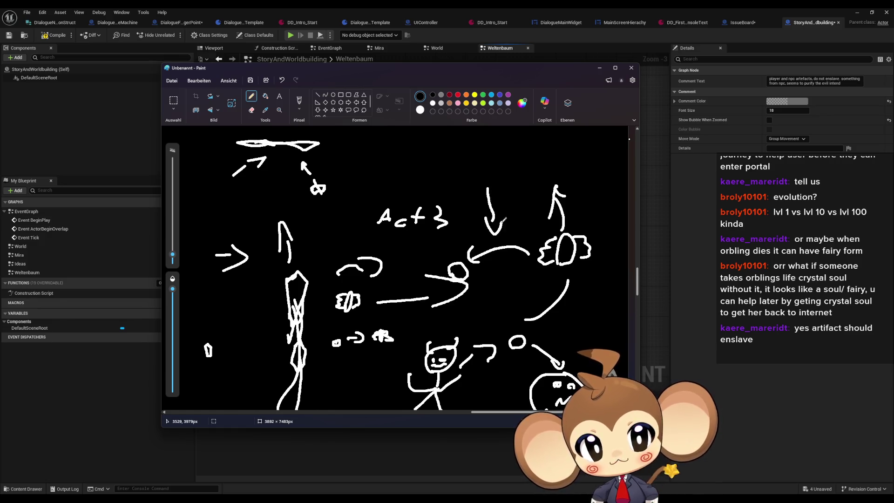